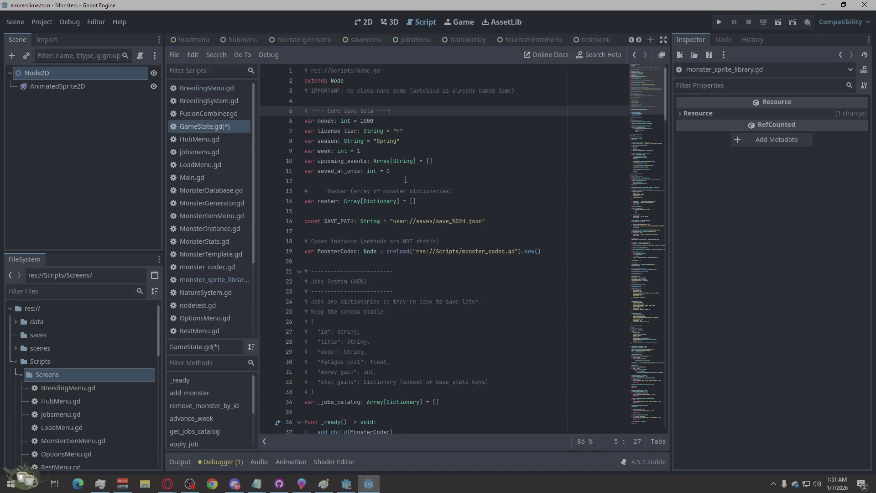
Step: Paste the sprite library block below the save variables, then undo it over the duplicate _ready error
{"action": "key", "text": "Down"}
{"action": "key", "text": "Down"}
{"action": "key", "text": "Down"}
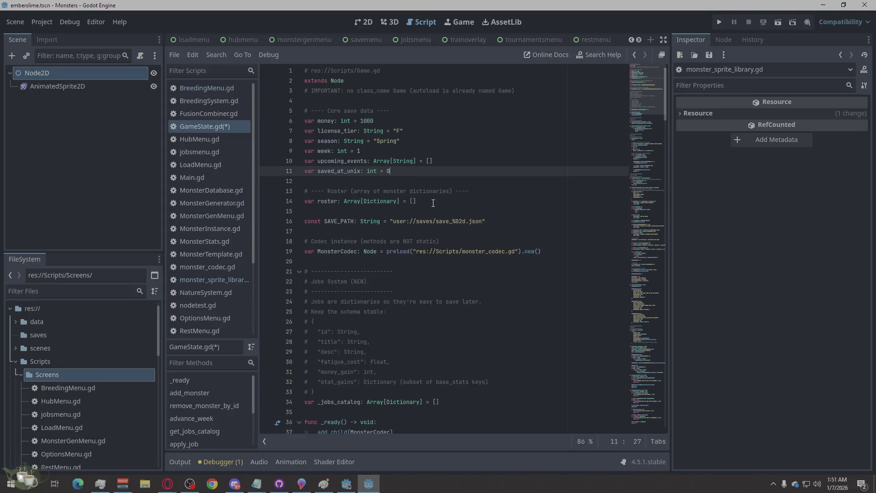
{"action": "key", "text": "Return"}
{"action": "key", "text": "Return"}
{"action": "type", "text": "const SpriteLibScene := preload(\"res://Scripts/monster_sprite_library.gd\") var SpriteLib: Node = null  func _ready() -> void: \tSpriteLib = SpriteLibScene.new() \tadd_child(SpriteLib)"}
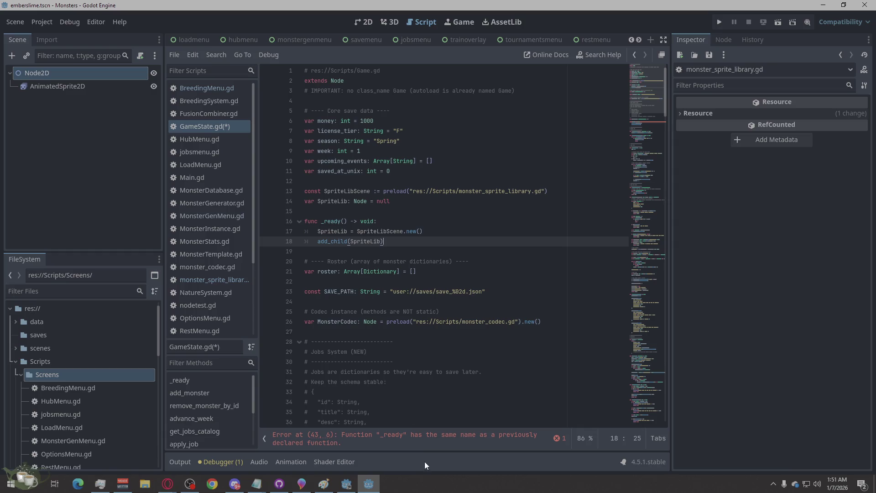
{"action": "left_click", "coordinate": [457, 435]}
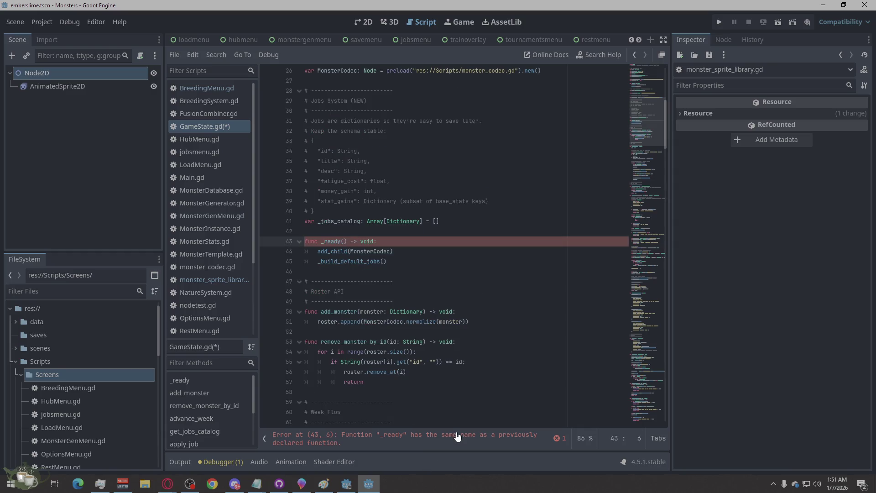
{"action": "key", "text": "ctrl+z"}
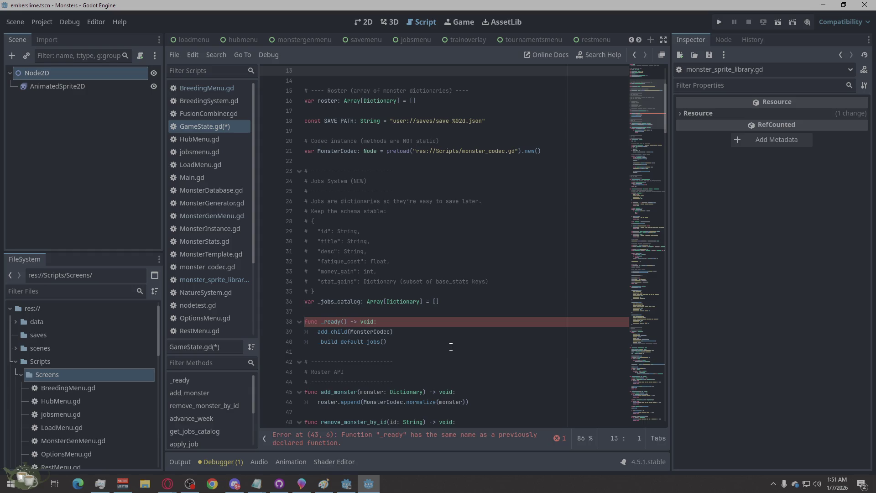
{"action": "scroll", "coordinate": [451, 347], "scroll_direction": "up", "scroll_amount": 3}
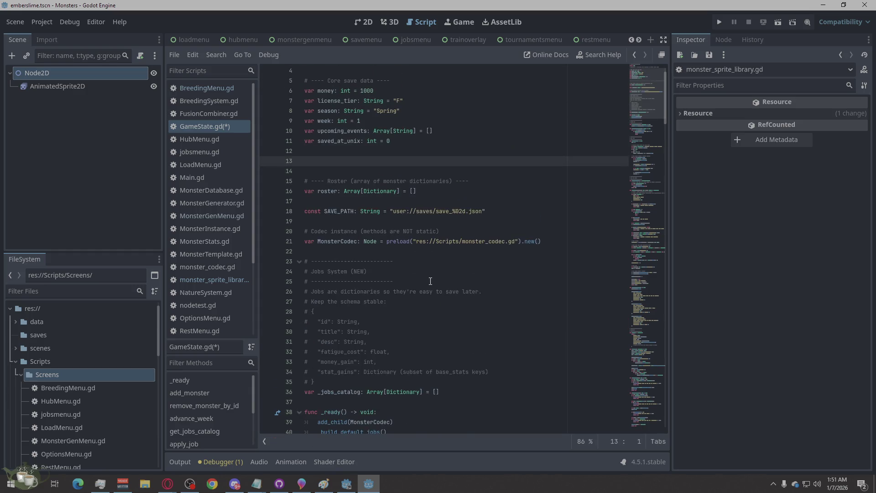
{"action": "key", "text": "BackSpace"}
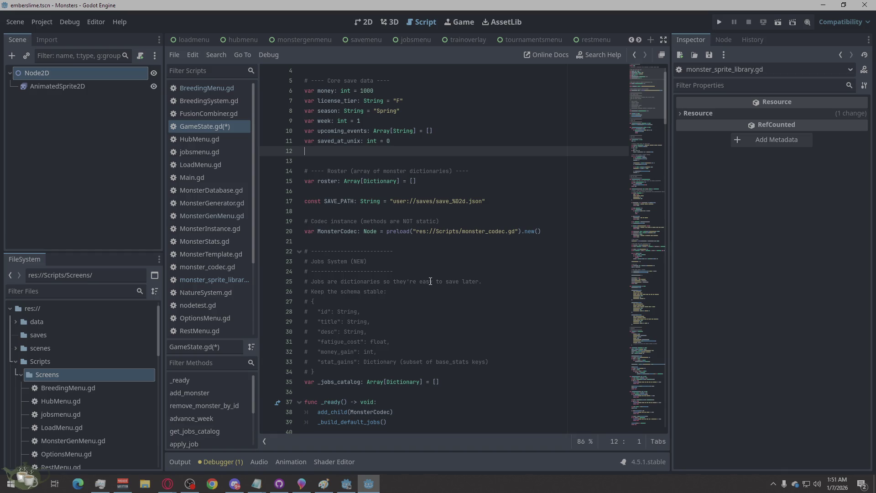
Step: Paste only the preloaded SpriteLibScene constant and the null SpriteLib variable below SAVE_PATH
{"action": "key", "text": "alt+Tab"}
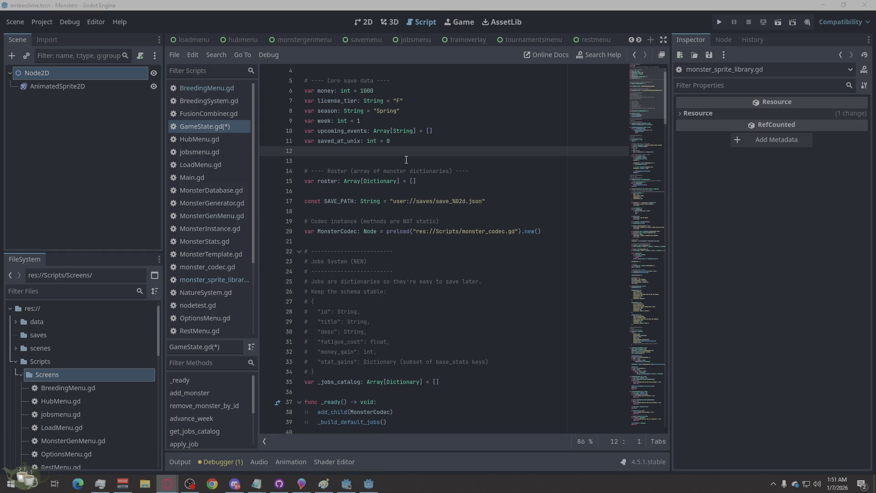
{"action": "left_click", "coordinate": [496, 200]}
{"action": "key", "text": "Return"}
{"action": "type", "text": "const SpriteLibScene := preload(\"res://Scripts/monster_sprite_library.gd\") var SpriteLib: Node = null"}
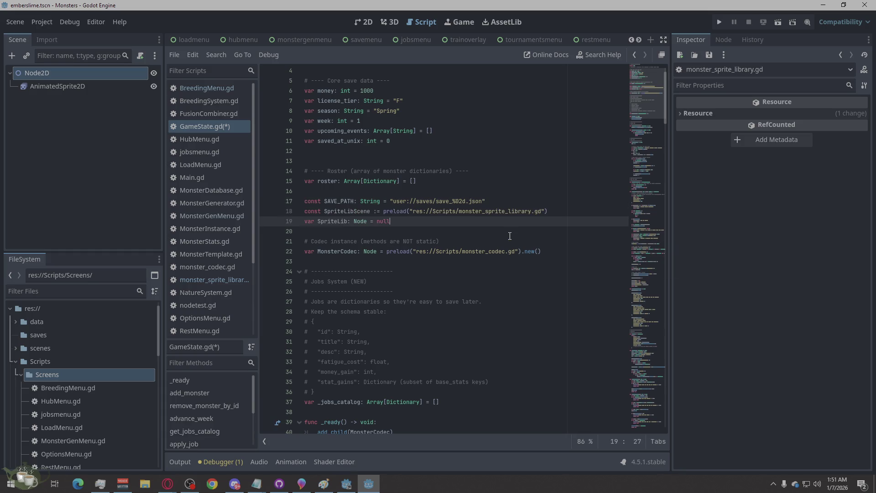
{"action": "key", "text": "alt+Tab"}
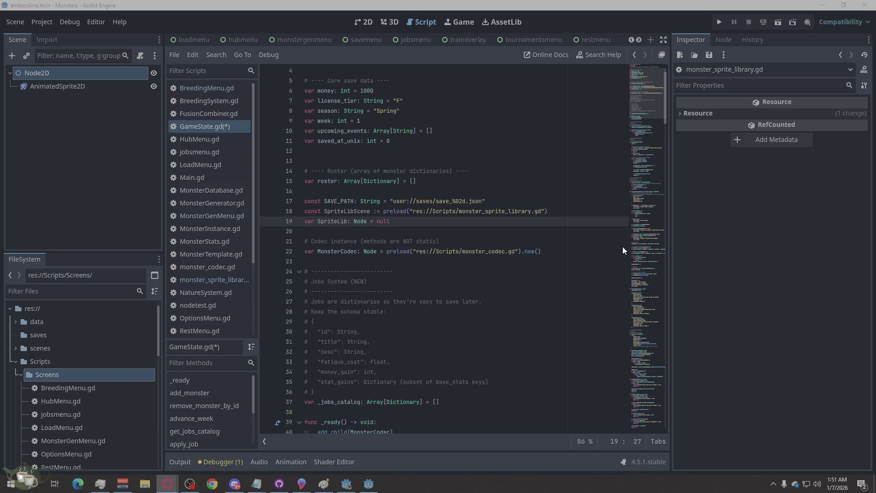
{"action": "scroll", "coordinate": [442, 286], "scroll_direction": "down", "scroll_amount": 5}
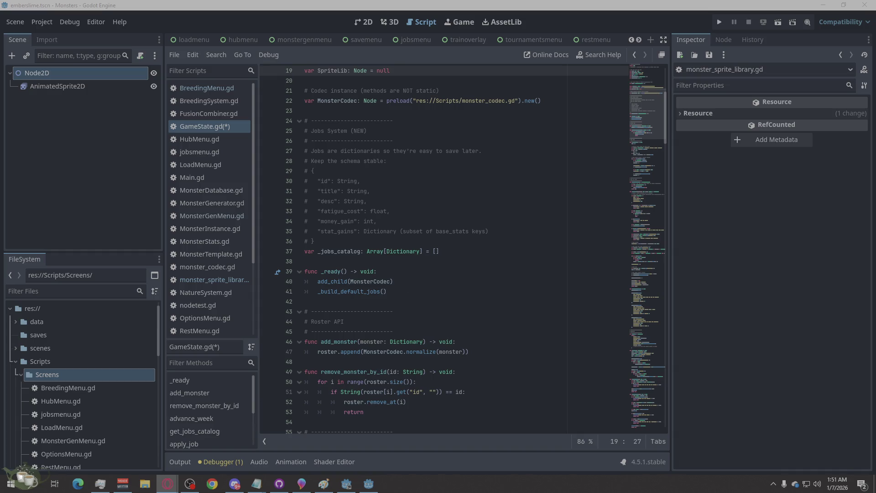
{"action": "left_click", "coordinate": [412, 273]}
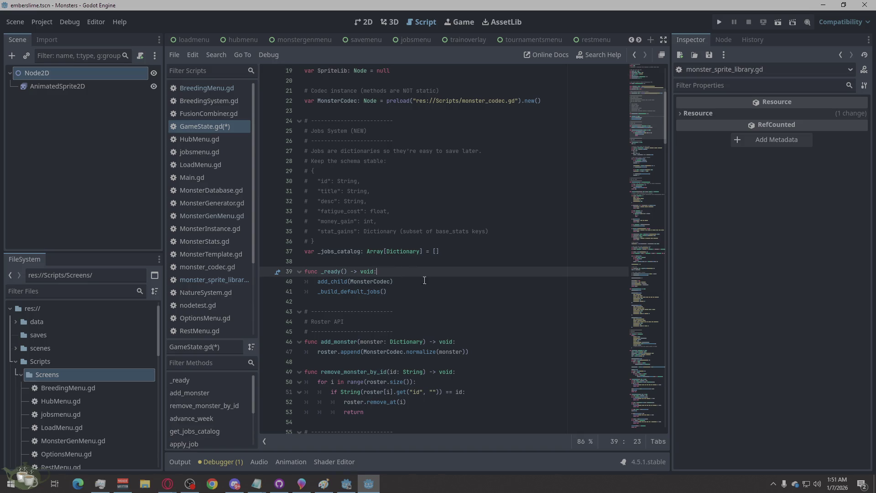
Step: Add SpriteLib = SpriteLibScene.new() and add_child to _ready, fix line 40's indentation, and save GameState.gd
{"action": "key", "text": "Return"}
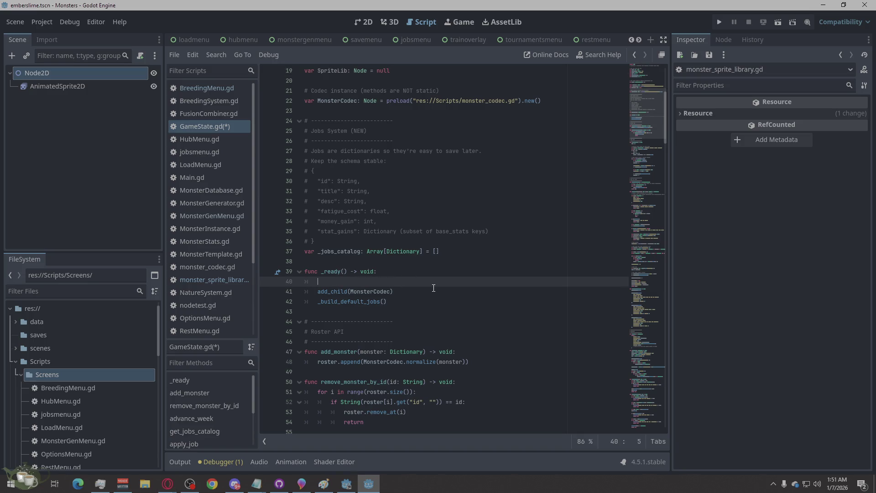
{"action": "type", "text": "SpriteLib = SpriteLibScene.new() \tadd_child(SpriteLib)"}
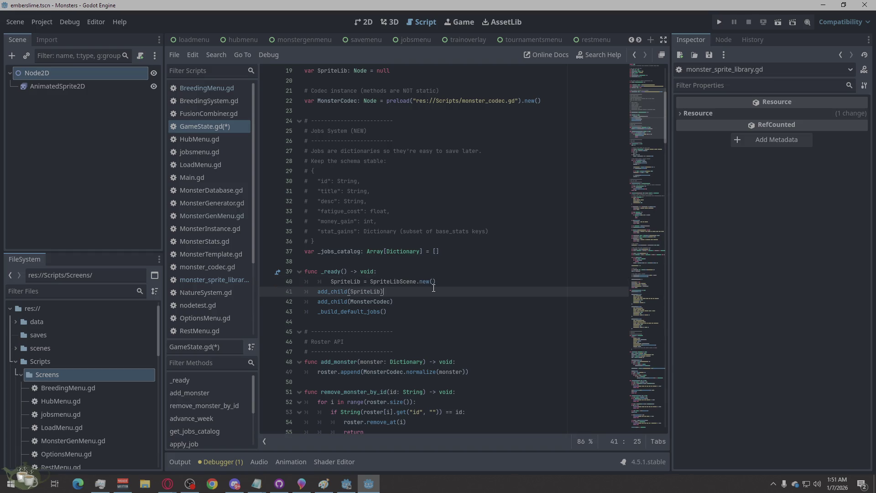
{"action": "left_click", "coordinate": [330, 282]}
{"action": "key", "text": "BackSpace"}
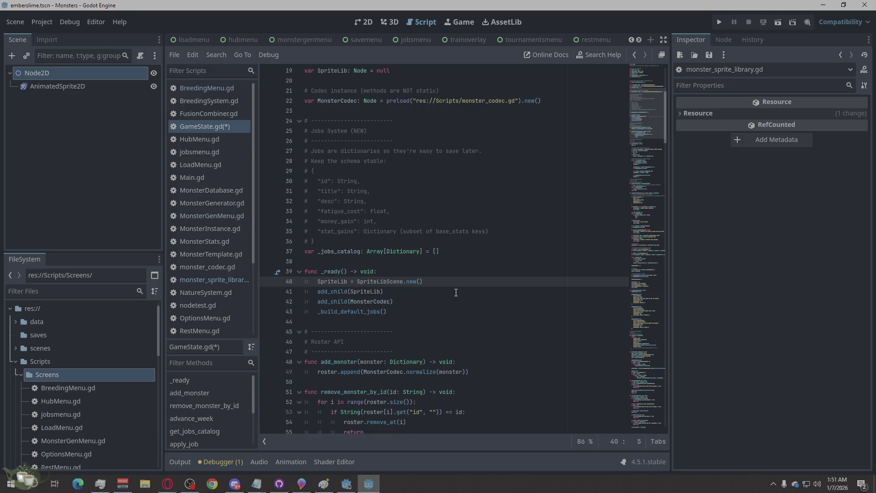
{"action": "key", "text": "ctrl+s"}
{"action": "left_click", "coordinate": [440, 302]}
{"action": "left_click", "coordinate": [444, 323]}
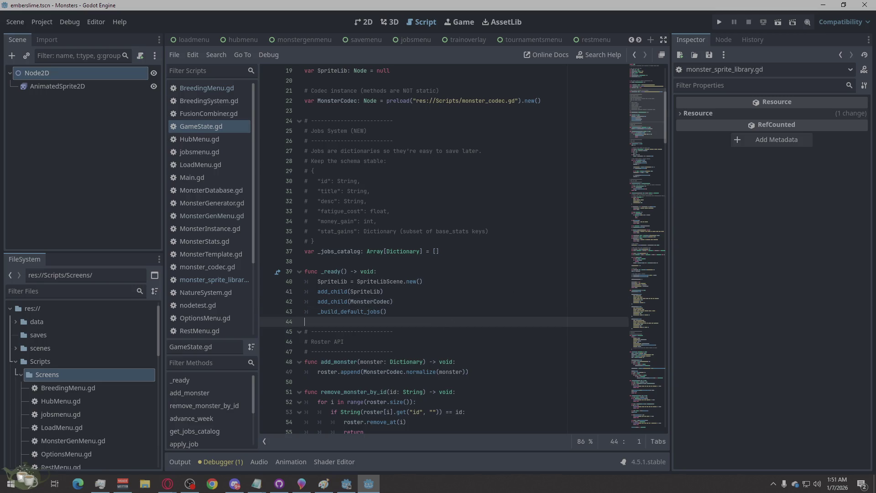
{"action": "key", "text": "alt+Tab"}
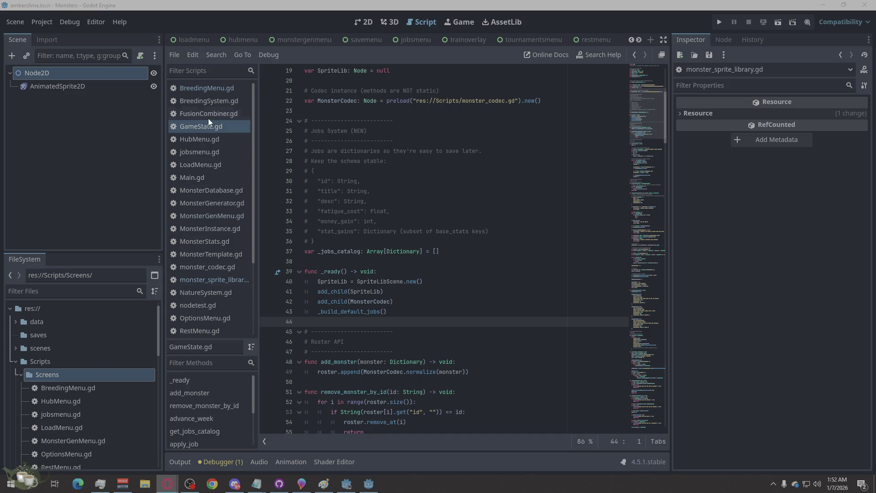
Step: View monster_sprite_library.gd in the Script workspace, then return to the Godot editor from the browser
{"action": "left_click", "coordinate": [223, 280]}
{"action": "scroll", "coordinate": [453, 286], "scroll_direction": "up", "scroll_amount": 1}
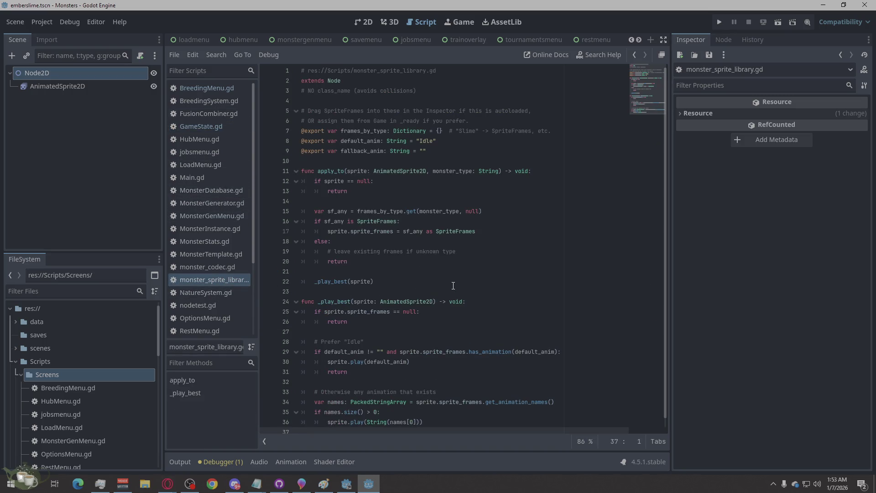
{"action": "scroll", "coordinate": [453, 285], "scroll_direction": "down", "scroll_amount": 1}
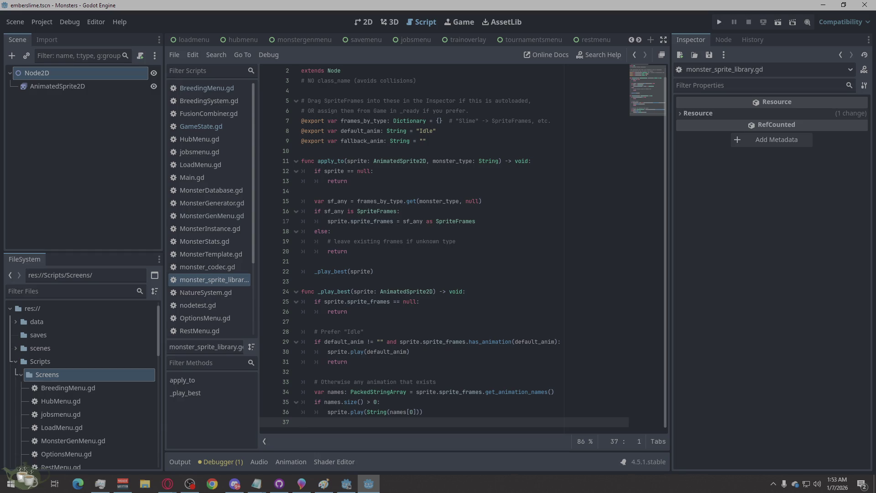
{"action": "key", "text": "alt+Tab"}
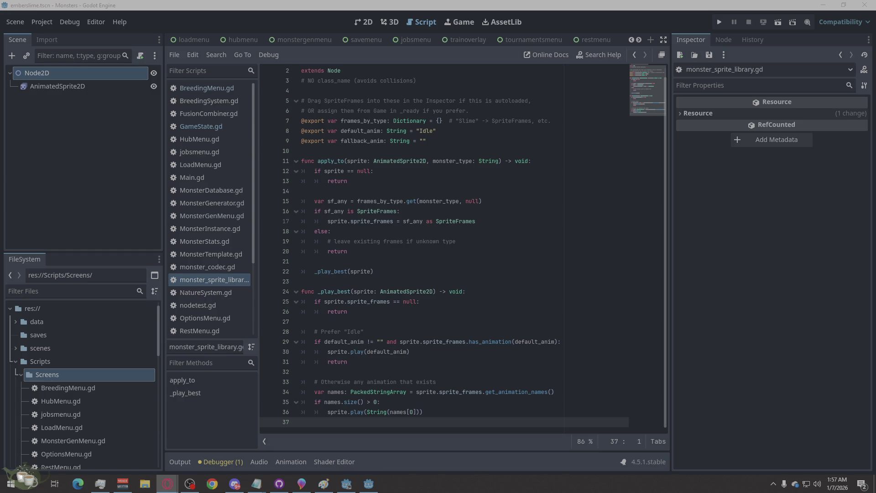
{"action": "key", "text": "alt+Tab"}
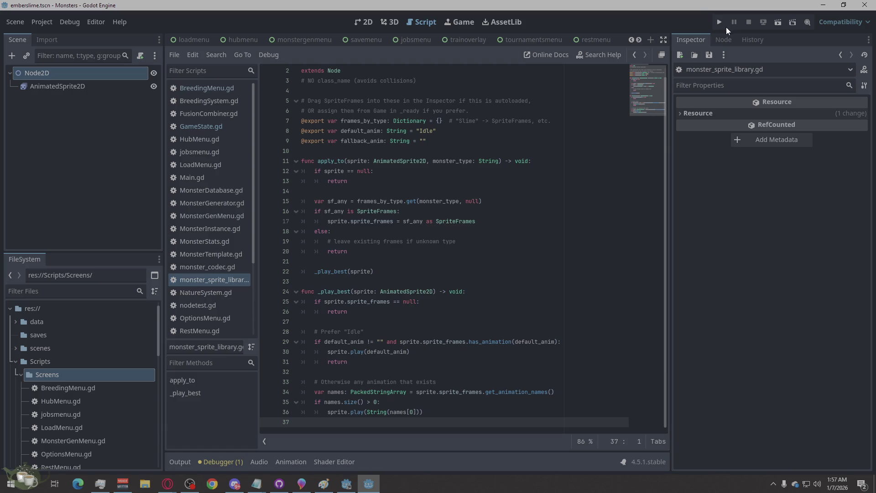
Step: Launch the game, start a New Game, and add a generated Ember/Imp to the roster
{"action": "left_click", "coordinate": [720, 22]}
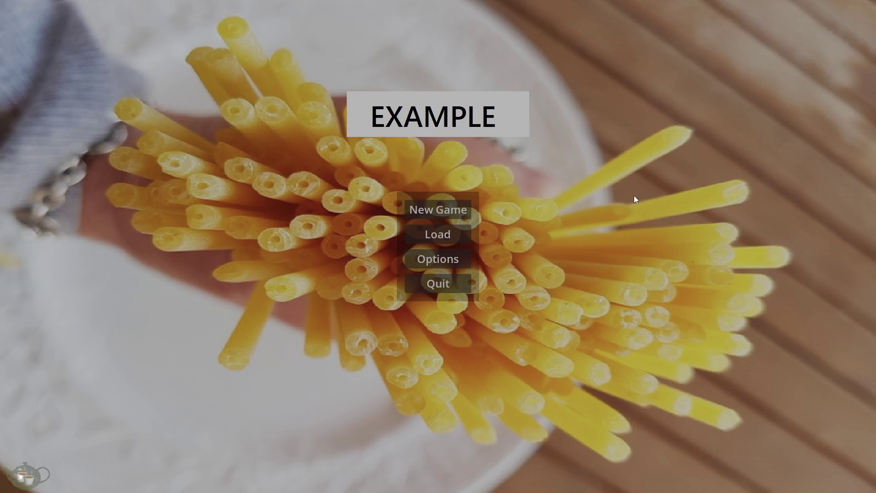
{"action": "left_click", "coordinate": [442, 209]}
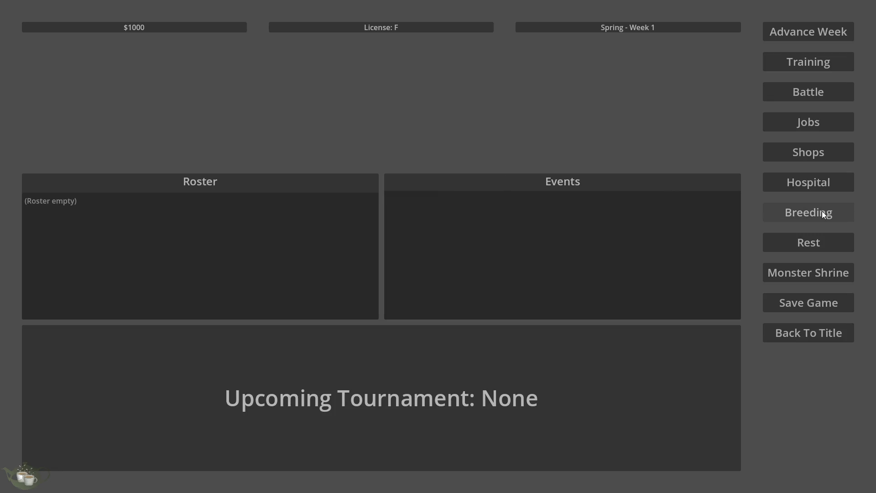
{"action": "left_click", "coordinate": [801, 271]}
{"action": "left_click", "coordinate": [278, 178]}
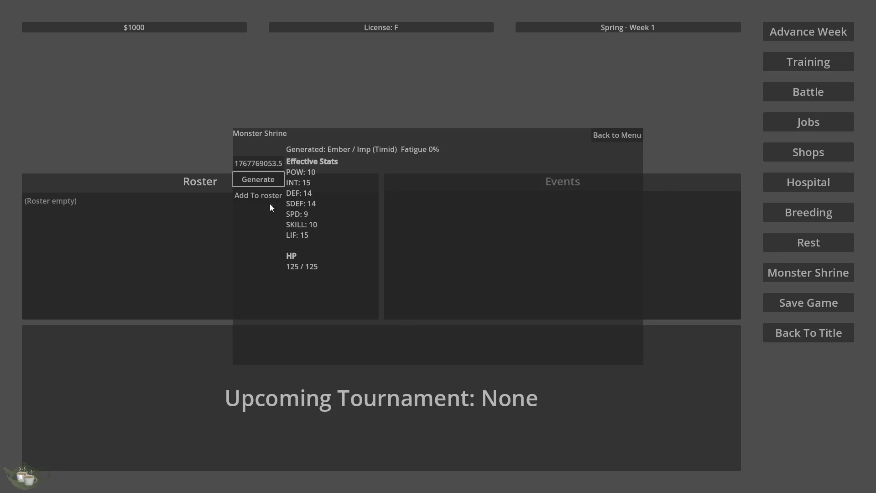
{"action": "left_click", "coordinate": [261, 195]}
Step: Generate monsters at the Shrine until a Slime/Imp appears and add it to the roster
{"action": "left_click", "coordinate": [802, 267]}
{"action": "left_click", "coordinate": [250, 179]}
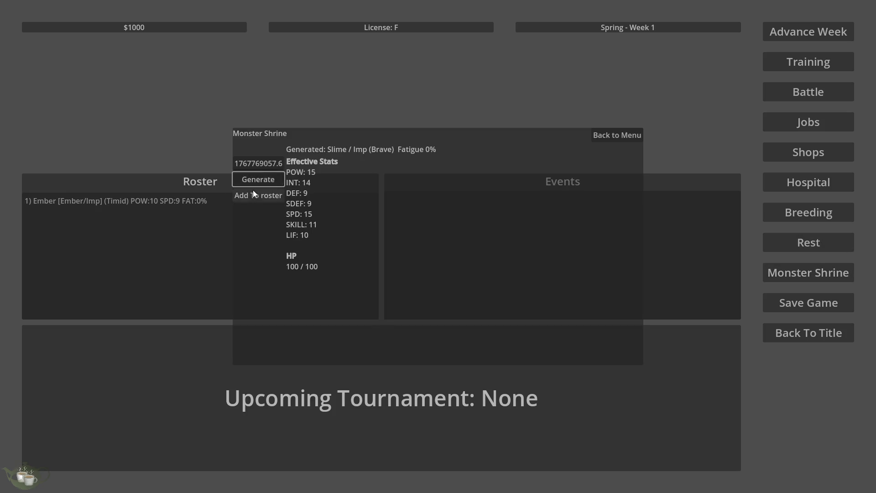
{"action": "left_click", "coordinate": [255, 195]}
{"action": "left_click", "coordinate": [190, 213]}
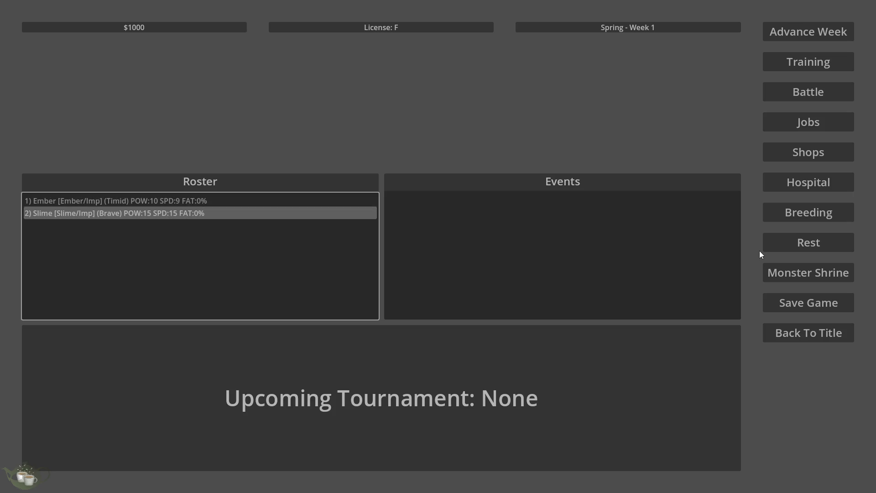
{"action": "left_click", "coordinate": [805, 211]}
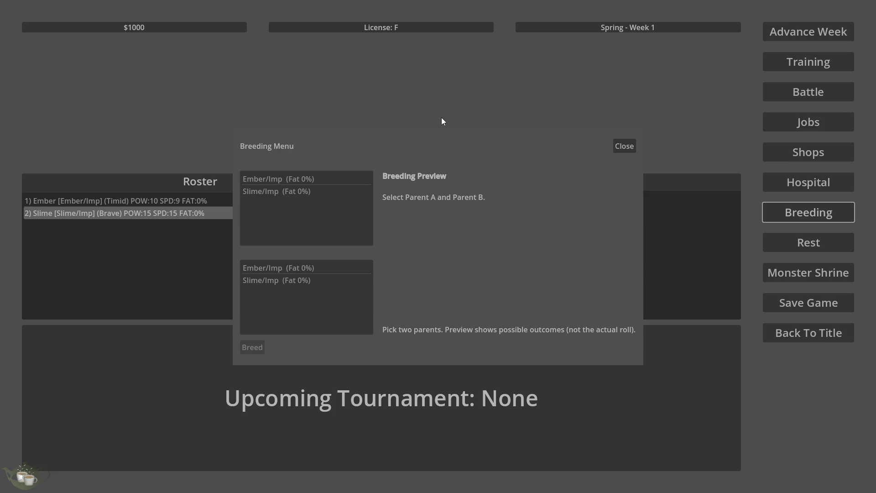
Step: Pick Ember/Imp as parent A and Slime/Imp as parent B, then breed and confirm
{"action": "left_click", "coordinate": [286, 180]}
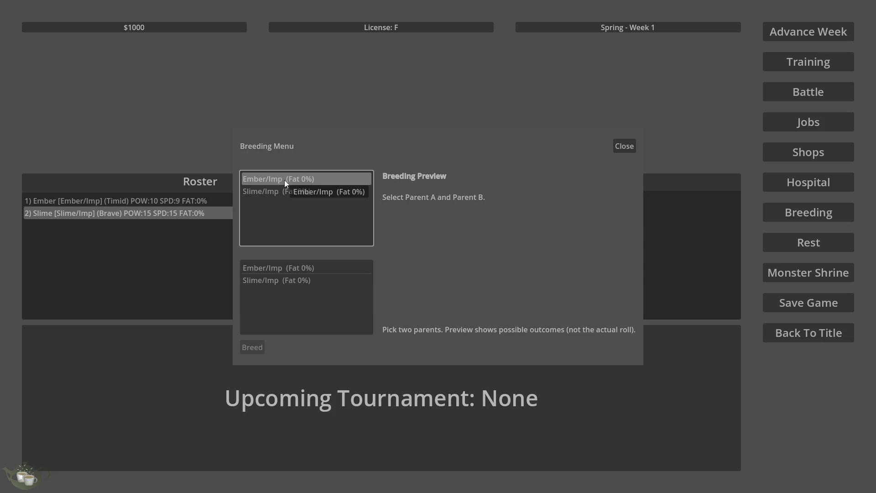
{"action": "left_click", "coordinate": [298, 279]}
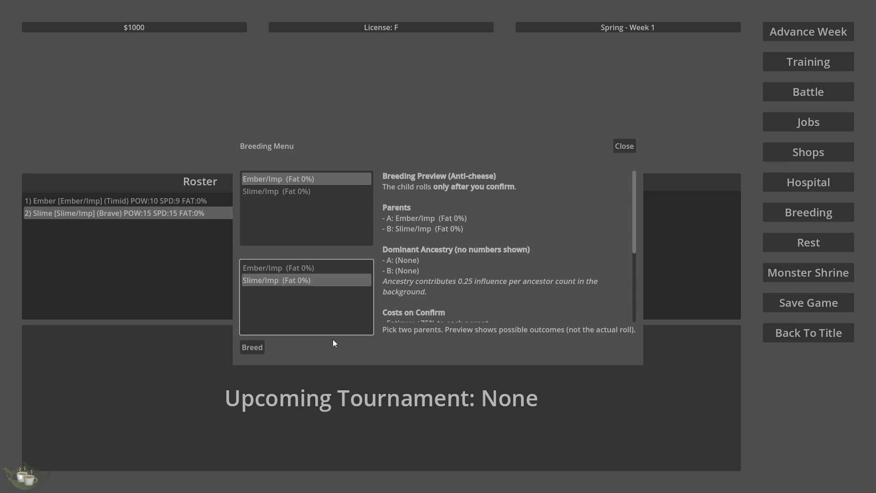
{"action": "scroll", "coordinate": [444, 245], "scroll_direction": "down", "scroll_amount": 5}
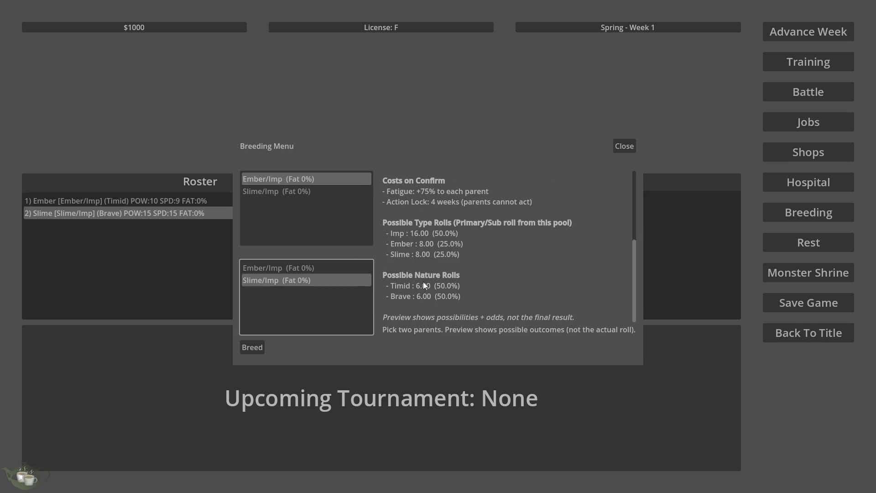
{"action": "scroll", "coordinate": [424, 283], "scroll_direction": "up", "scroll_amount": 5}
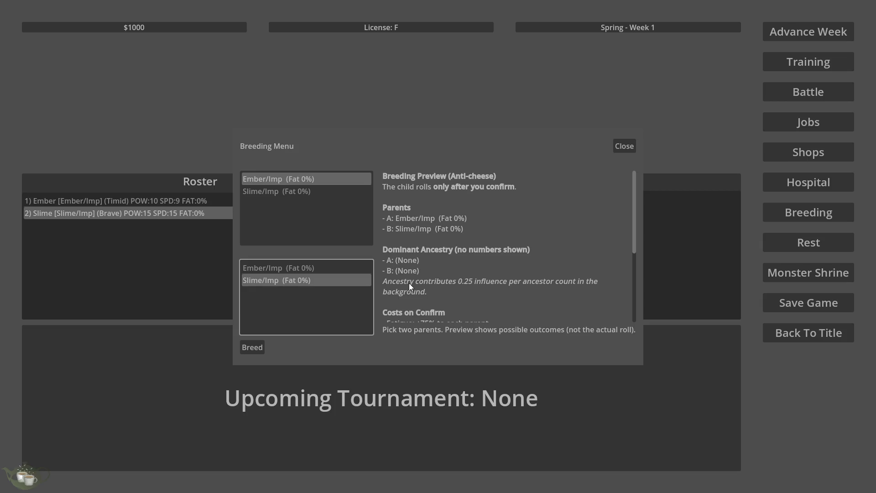
{"action": "scroll", "coordinate": [408, 285], "scroll_direction": "down", "scroll_amount": 5}
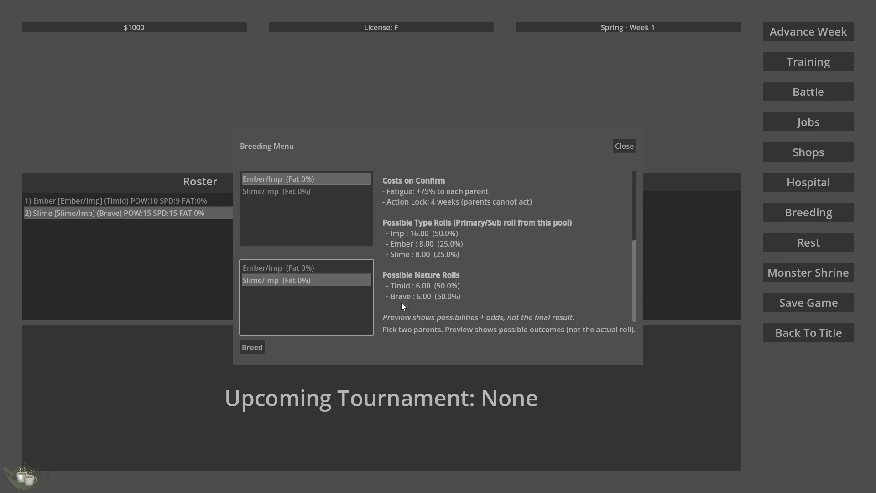
{"action": "left_click", "coordinate": [258, 346]}
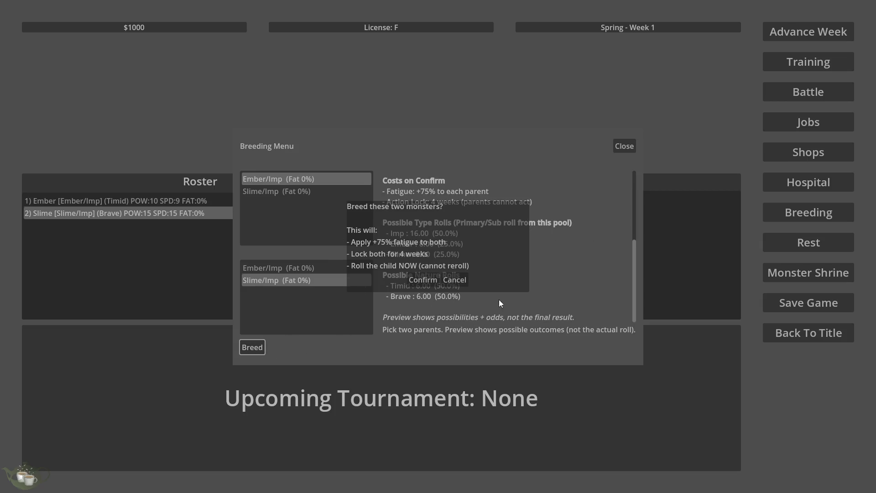
{"action": "left_click", "coordinate": [429, 280]}
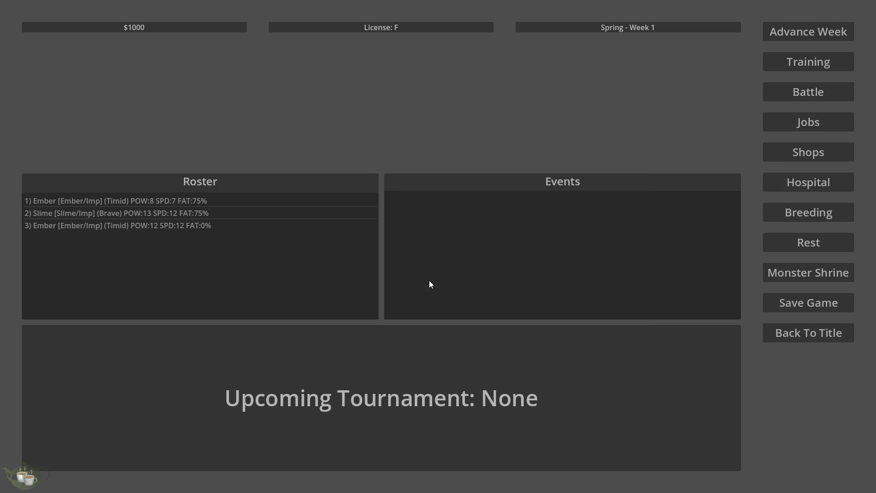
Step: Check the breeding eligibility preview for Slime/Imp and fatigued Ember/Imp parent pairings
{"action": "left_click", "coordinate": [178, 226]}
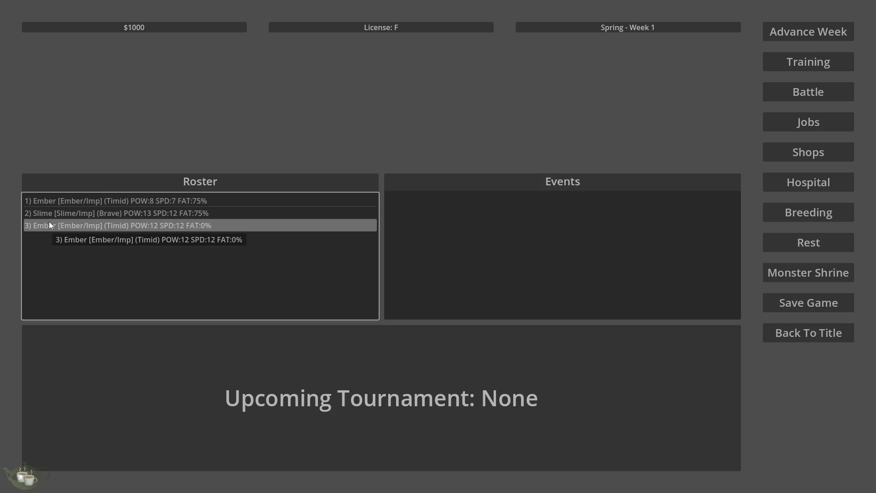
{"action": "left_click", "coordinate": [798, 207]}
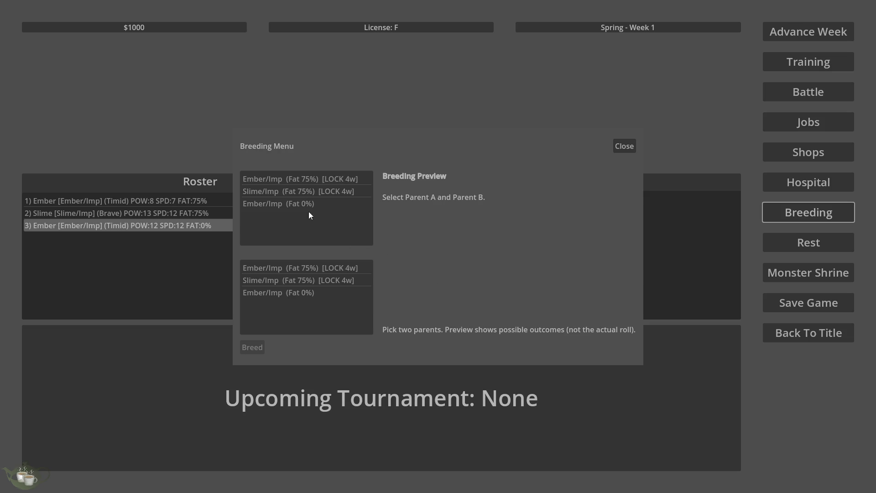
{"action": "left_click", "coordinate": [301, 192]}
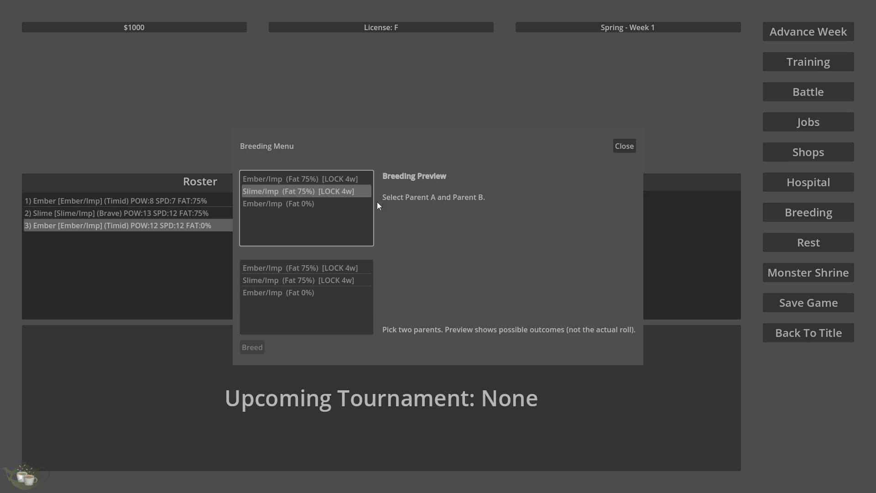
{"action": "left_click", "coordinate": [335, 277]}
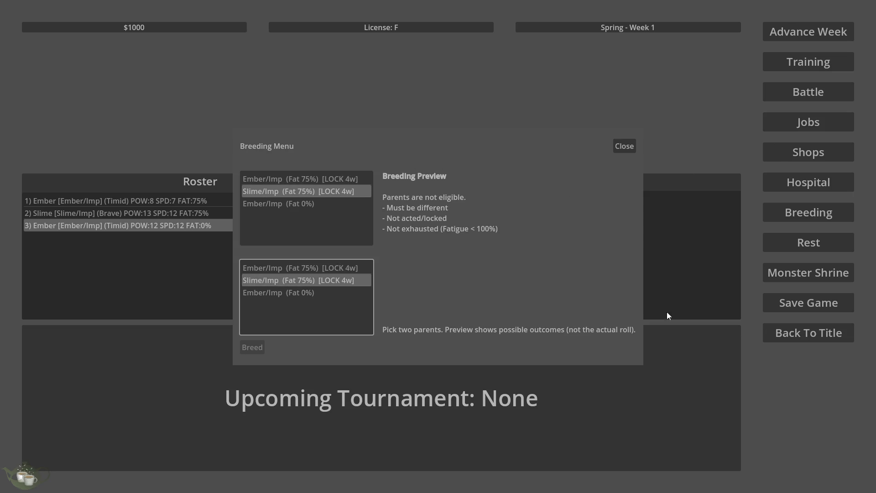
{"action": "left_click", "coordinate": [348, 180]}
{"action": "left_click", "coordinate": [348, 192]}
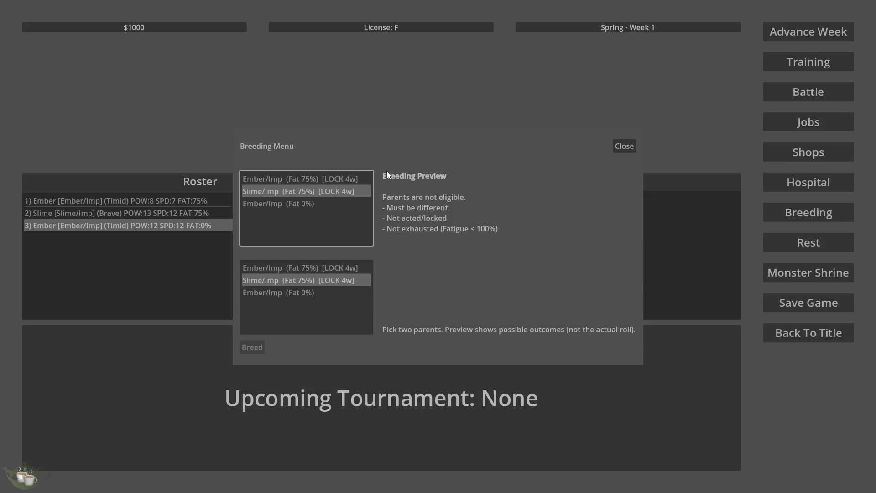
Step: Close the Breeding Menu, return to the title screen, and quit the game
{"action": "left_click", "coordinate": [623, 150]}
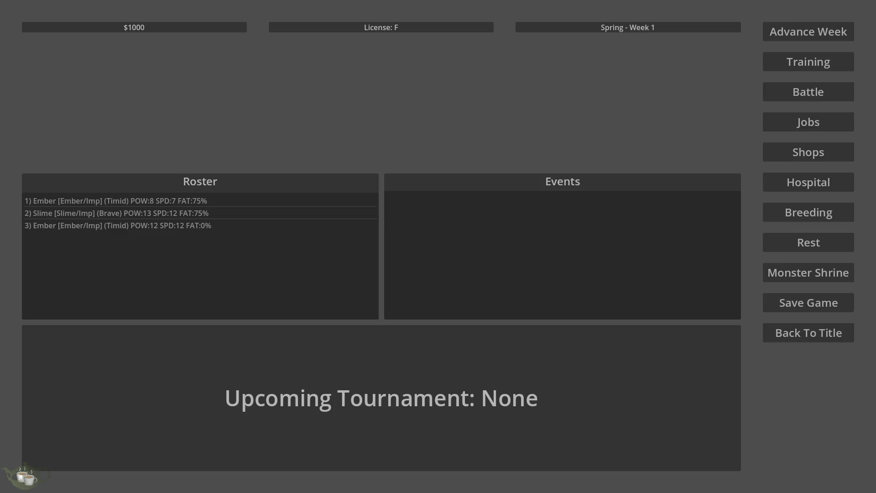
{"action": "left_click", "coordinate": [831, 333]}
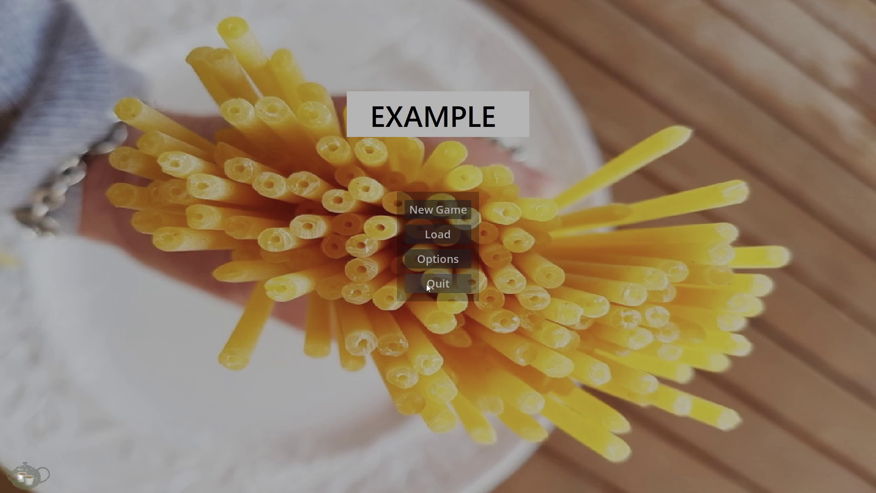
{"action": "left_click", "coordinate": [437, 285]}
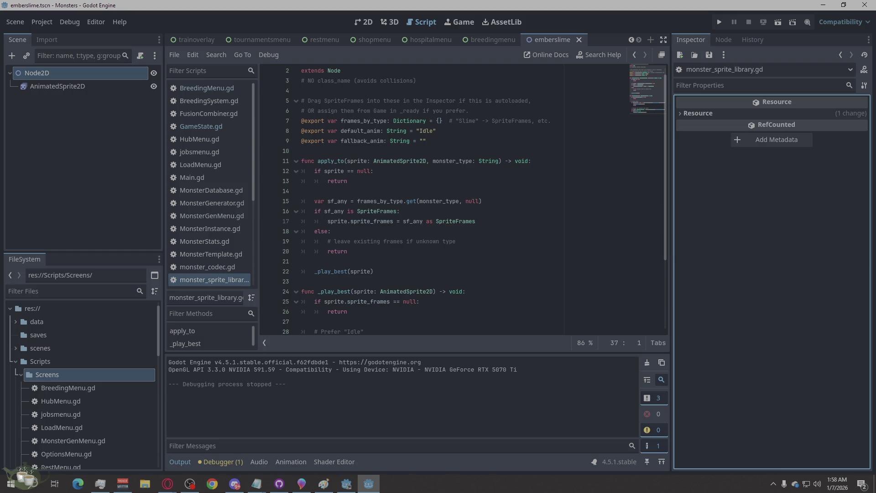
Step: Jump from the Errors list to the shadowed-variable warning at BreedingMenu.gd line 127, then view emberslime in 2D
{"action": "left_click", "coordinate": [234, 458]}
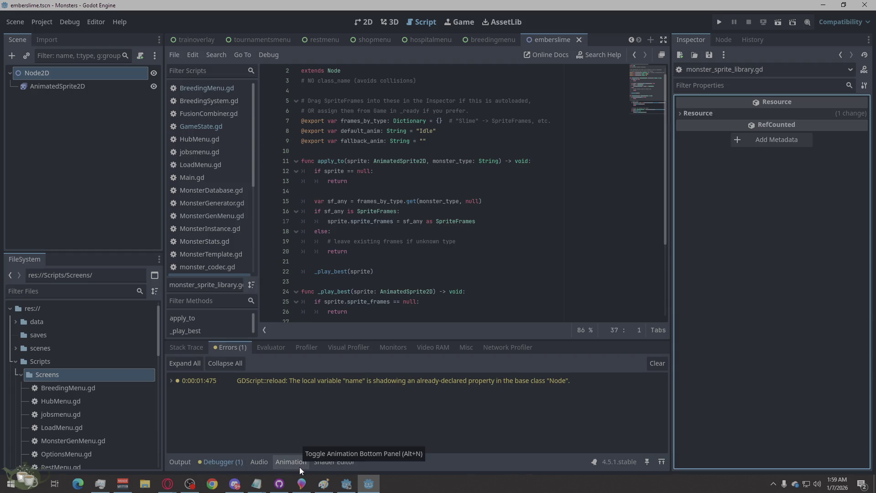
{"action": "left_click", "coordinate": [431, 387]}
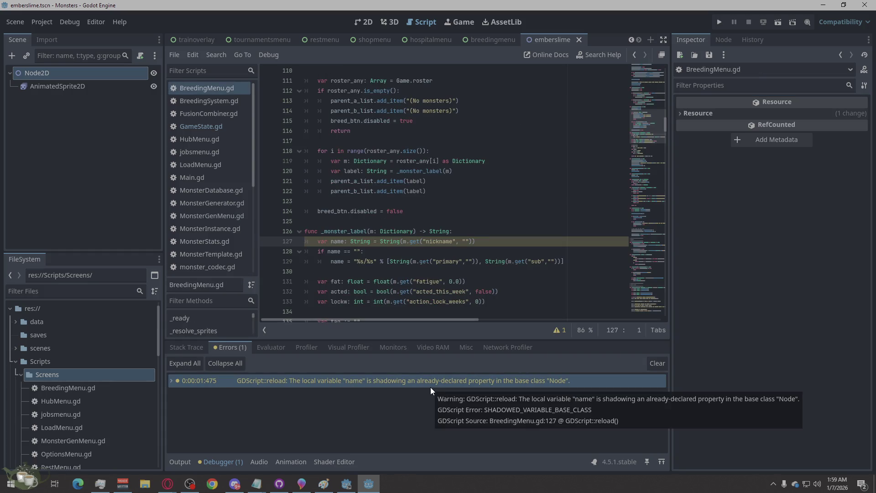
{"action": "left_click", "coordinate": [508, 225]}
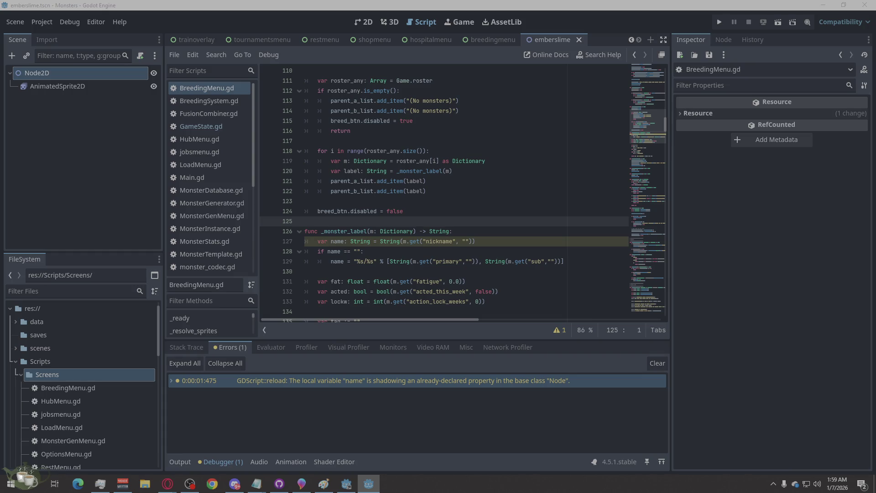
{"action": "left_click", "coordinate": [167, 484]}
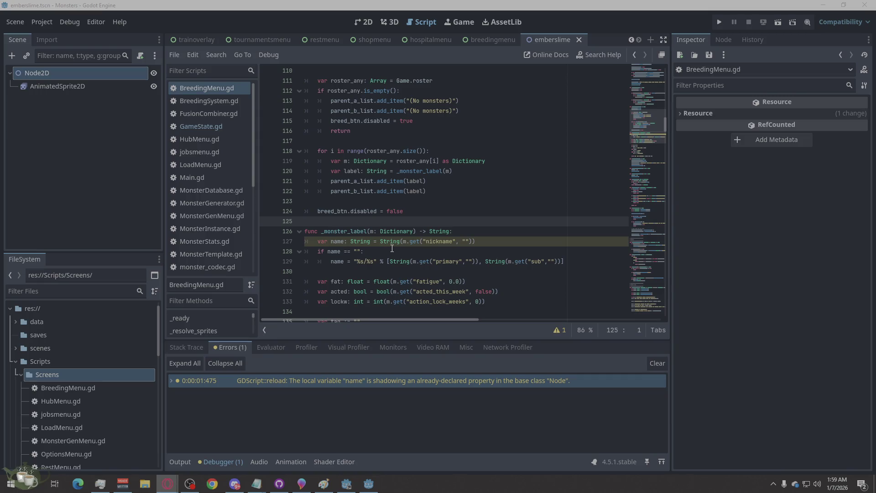
{"action": "left_click", "coordinate": [368, 25]}
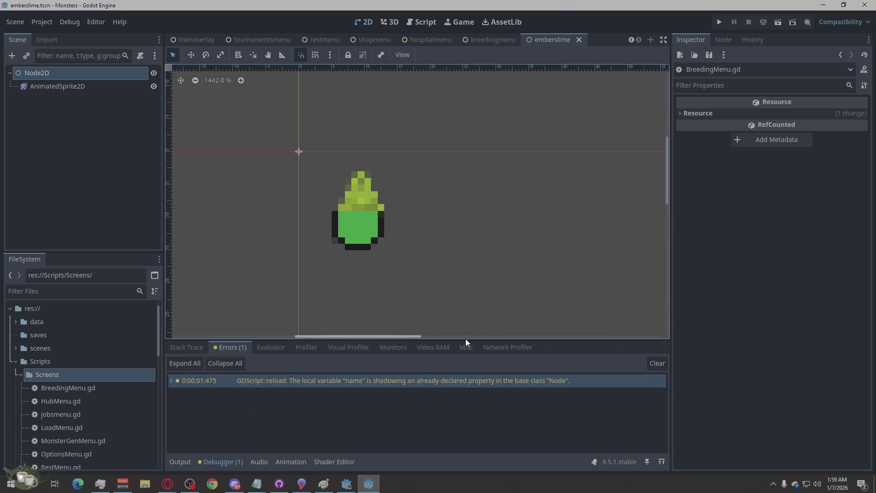
Step: Inspect the emberslime AnimatedSprite2D's SpriteFrames in the Animation panel, then deselect the node
{"action": "left_click", "coordinate": [308, 462]}
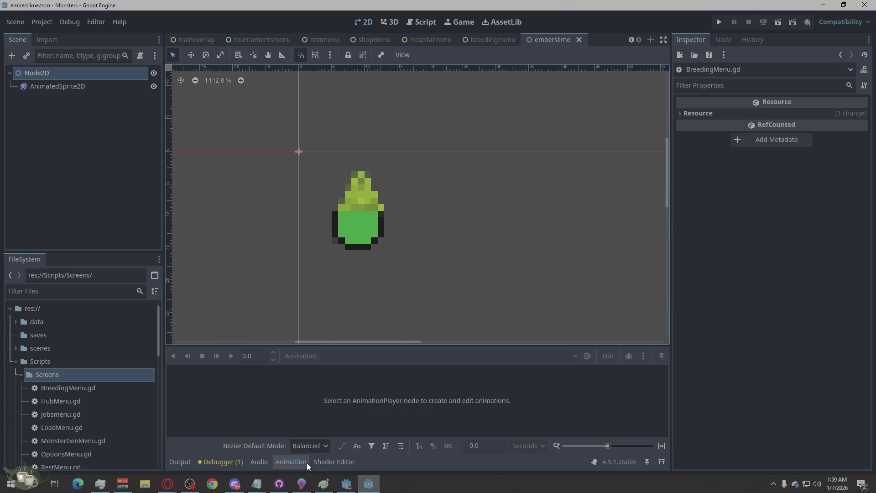
{"action": "left_click", "coordinate": [359, 195]}
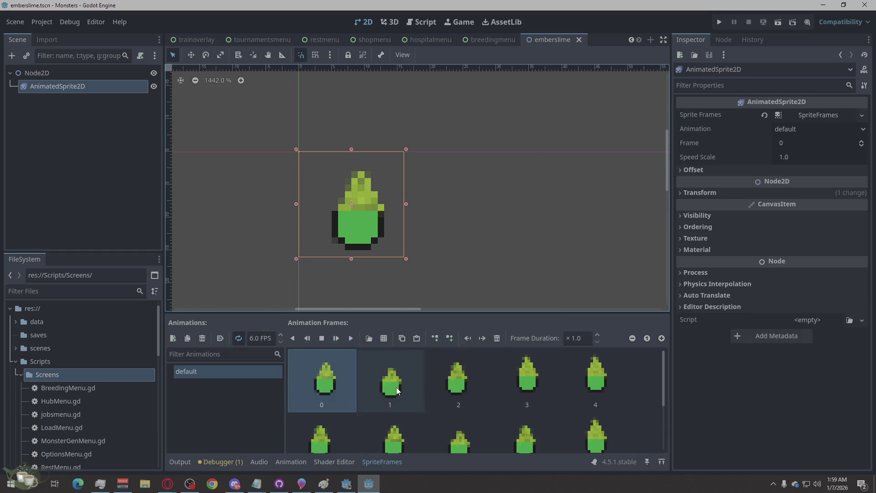
{"action": "left_click", "coordinate": [499, 241]}
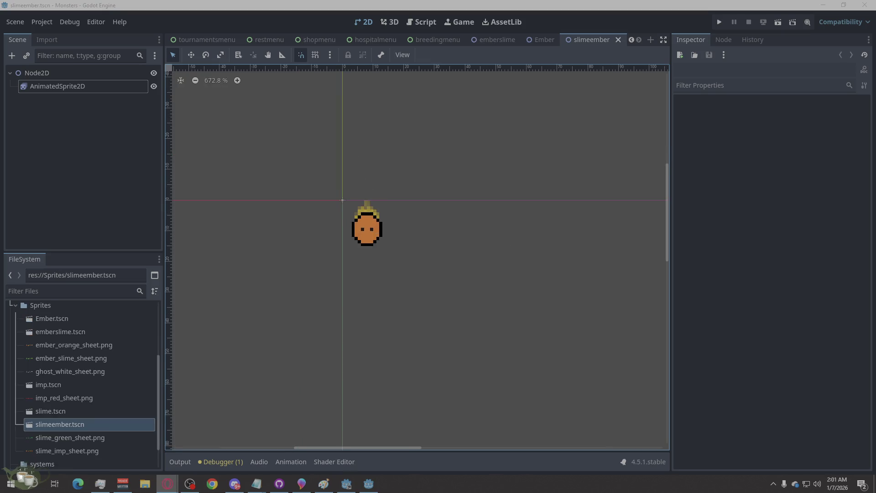
Step: Overwrite monster_sprite_library.gd with new code defining make_combo_key, apply_combo_to and apply_monster
{"action": "left_click", "coordinate": [427, 24]}
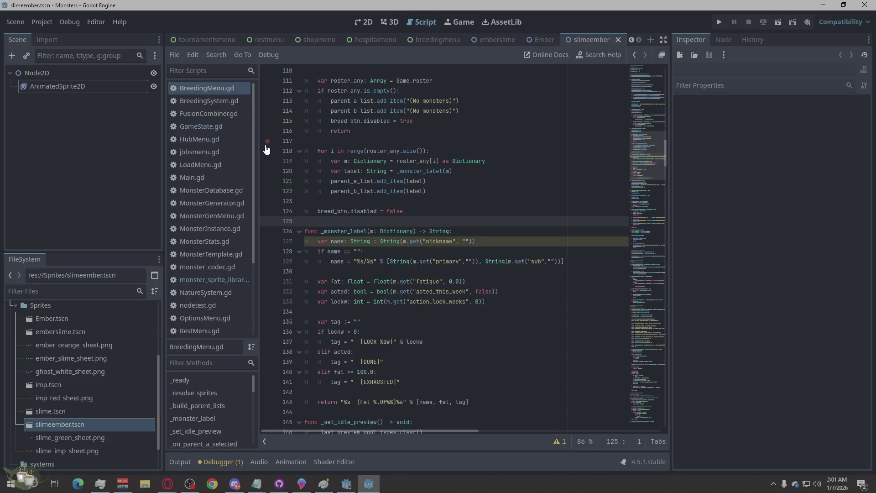
{"action": "left_click", "coordinate": [215, 281]}
{"action": "right_click", "coordinate": [595, 321]}
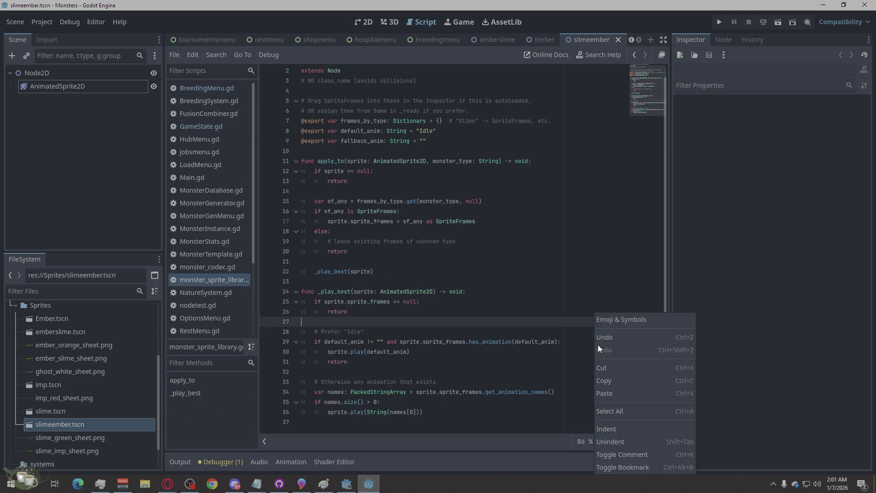
{"action": "left_click", "coordinate": [599, 411]}
{"action": "right_click", "coordinate": [547, 293]}
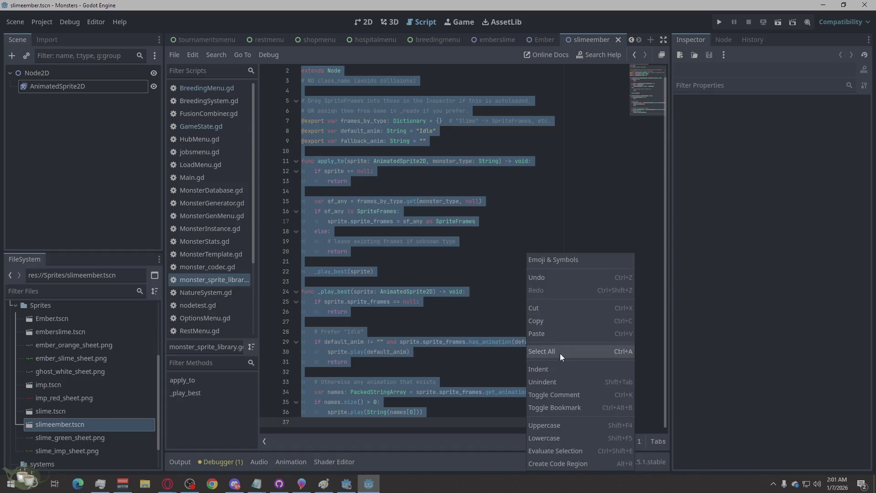
{"action": "left_click", "coordinate": [558, 330]}
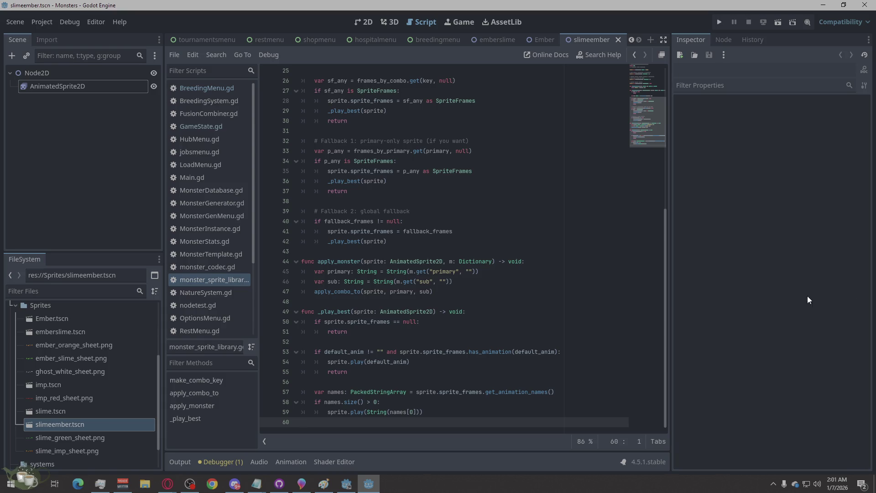
{"action": "scroll", "coordinate": [98, 371], "scroll_direction": "down", "scroll_amount": 1}
Step: Open Sprites/imp.tscn from the FileSystem and view its red AnimatedSprite2D in the 2D workspace
{"action": "right_click", "coordinate": [64, 395]}
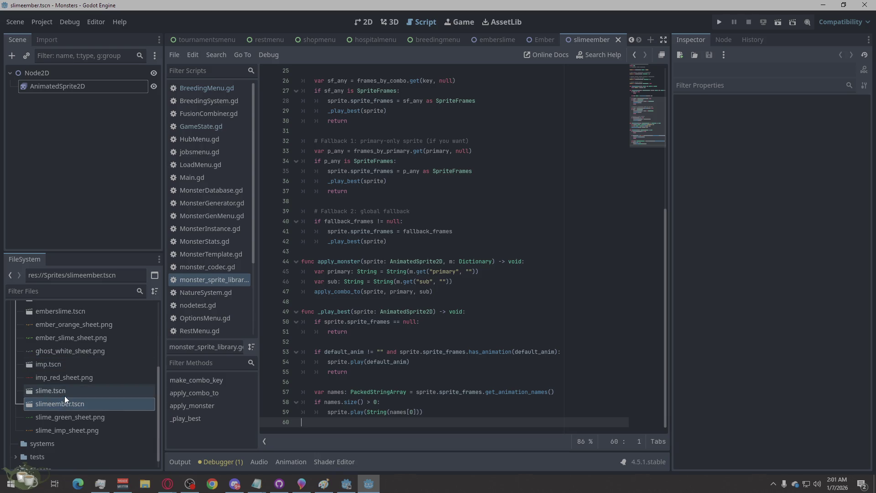
{"action": "left_click", "coordinate": [45, 365]}
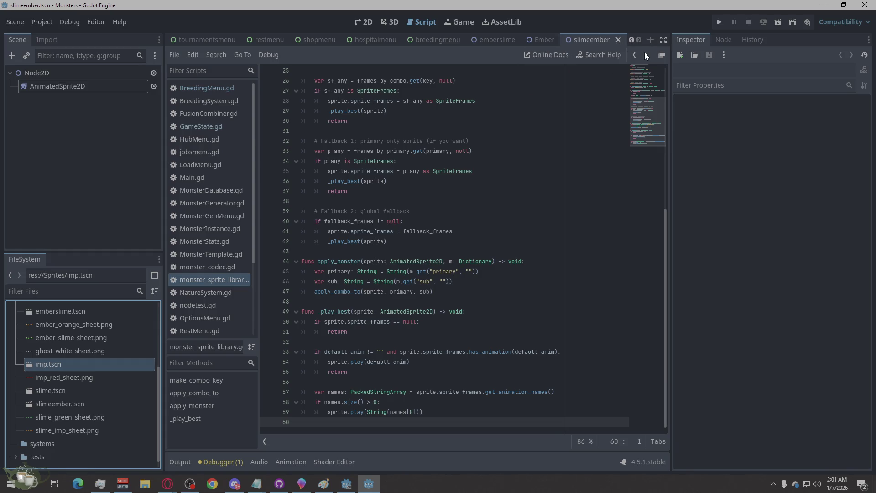
{"action": "double_click", "coordinate": [61, 363]}
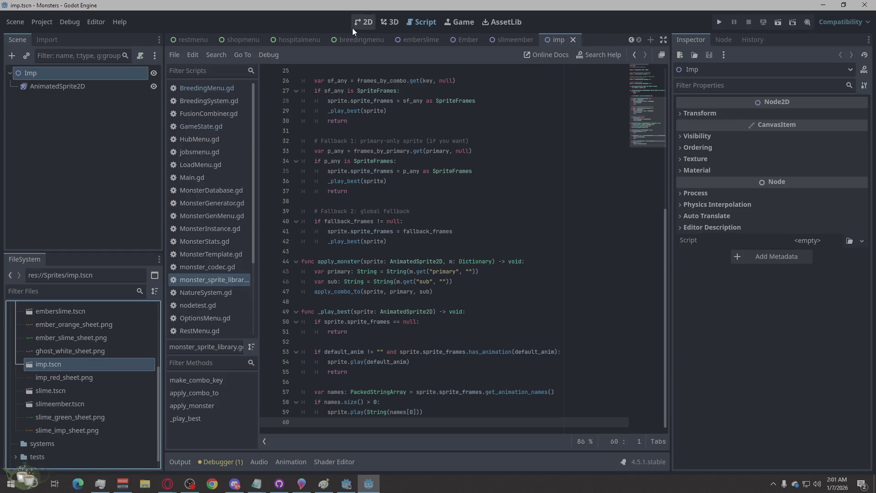
{"action": "left_click", "coordinate": [354, 28]}
{"action": "scroll", "coordinate": [83, 371], "scroll_direction": "up", "scroll_amount": 3}
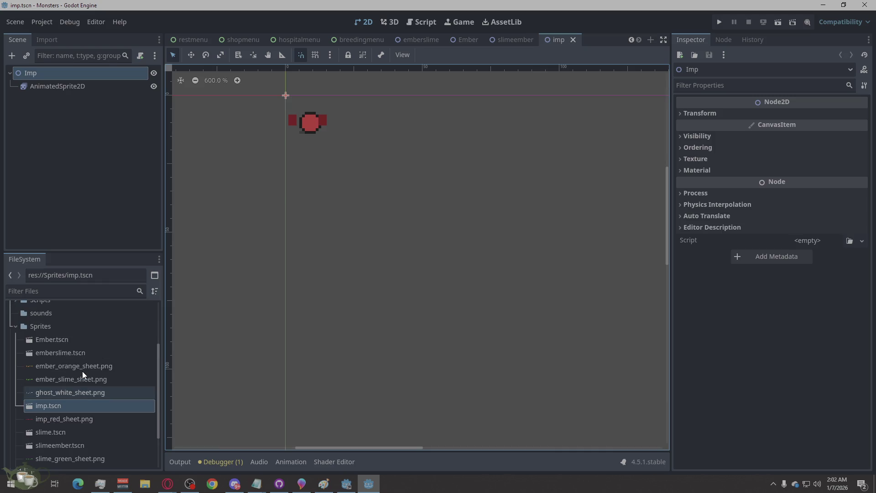
{"action": "scroll", "coordinate": [83, 372], "scroll_direction": "down", "scroll_amount": 1}
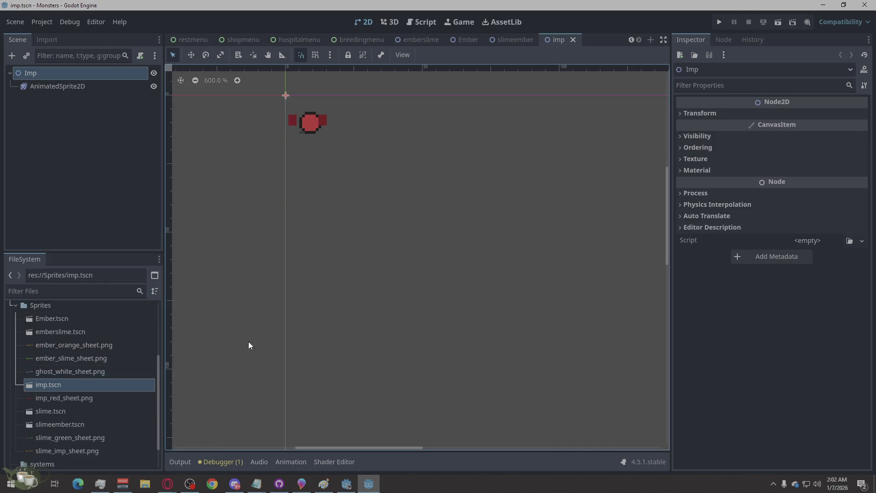
{"action": "left_click", "coordinate": [168, 483]}
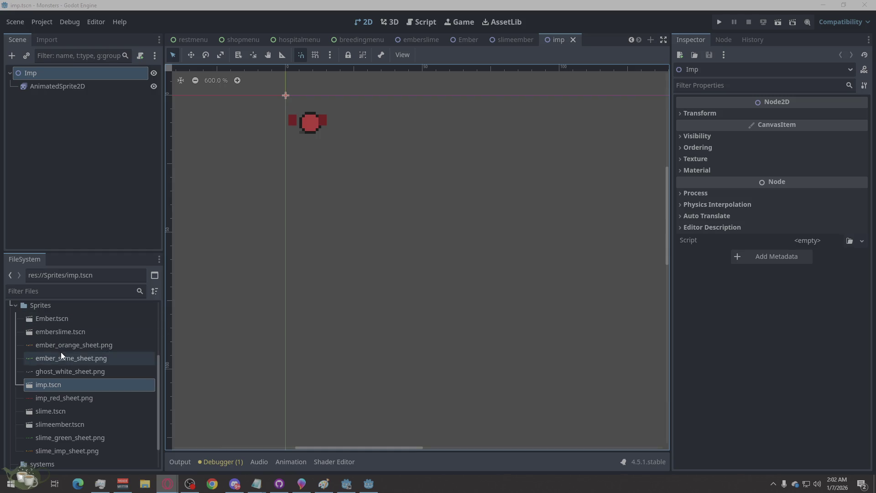
Step: Copy the file paths of Ember.tscn and emberslime.tscn from the FileSystem dock
{"action": "right_click", "coordinate": [74, 314]}
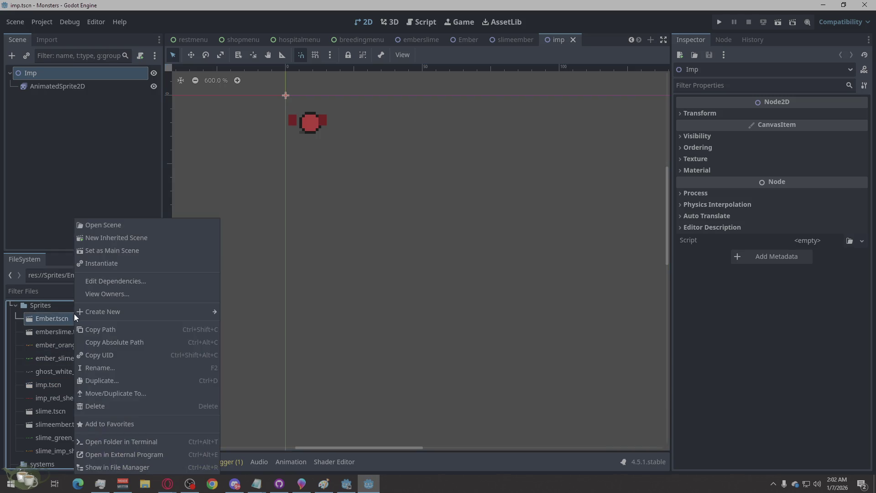
{"action": "left_click", "coordinate": [132, 328]}
{"action": "key", "text": "alt+Tab"}
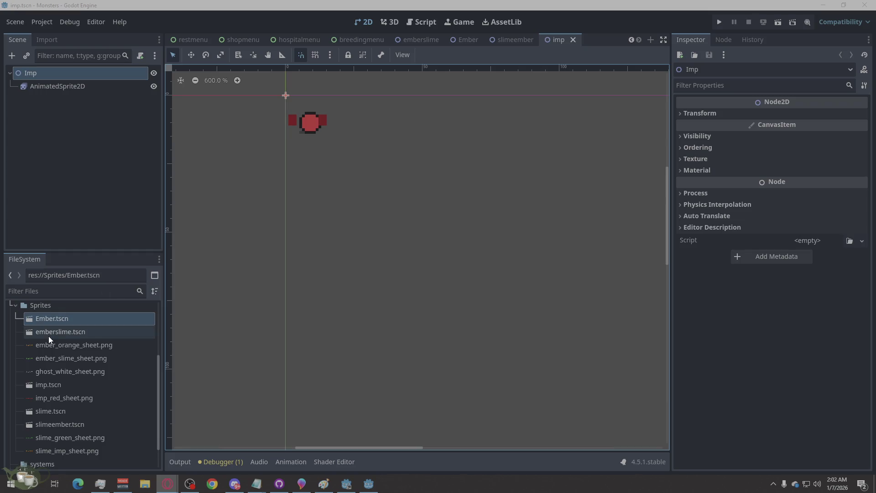
{"action": "right_click", "coordinate": [48, 336]}
{"action": "left_click", "coordinate": [79, 327]}
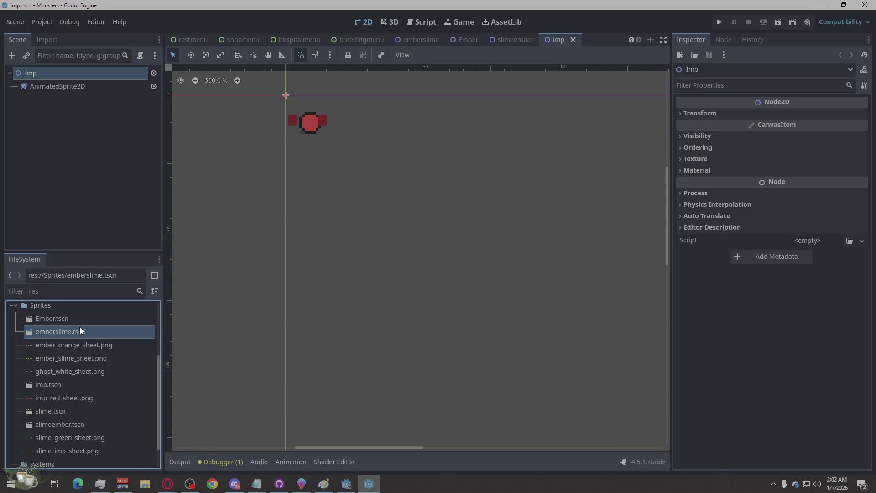
{"action": "key", "text": "alt+Tab"}
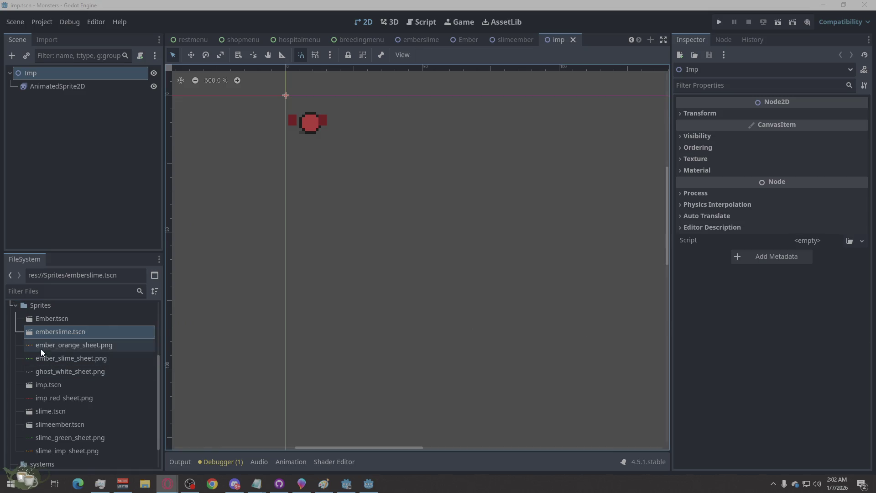
Step: Rename Ember.tscn to lowercase ember.tscn
{"action": "left_click", "coordinate": [39, 320]}
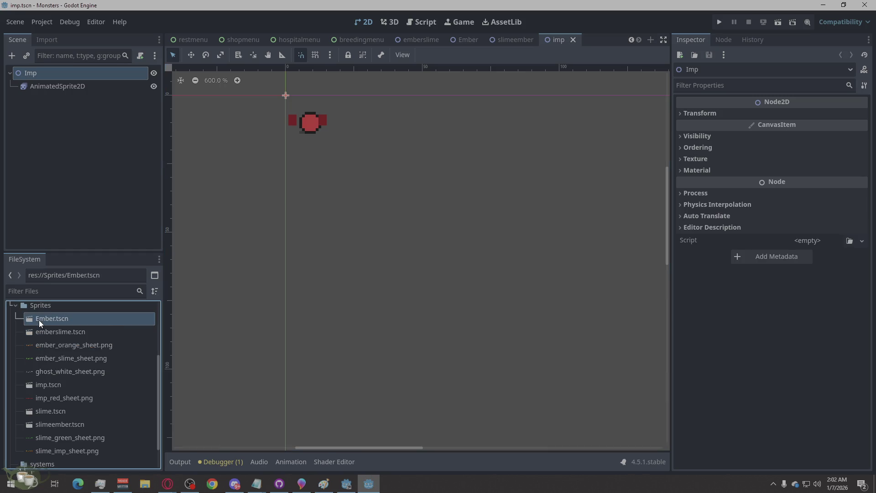
{"action": "right_click", "coordinate": [38, 321]}
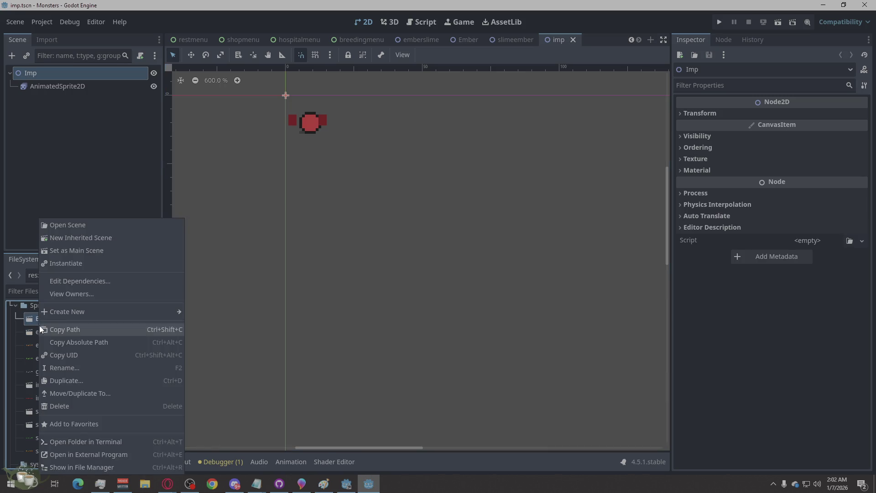
{"action": "left_click", "coordinate": [65, 381]}
{"action": "left_click", "coordinate": [38, 319]}
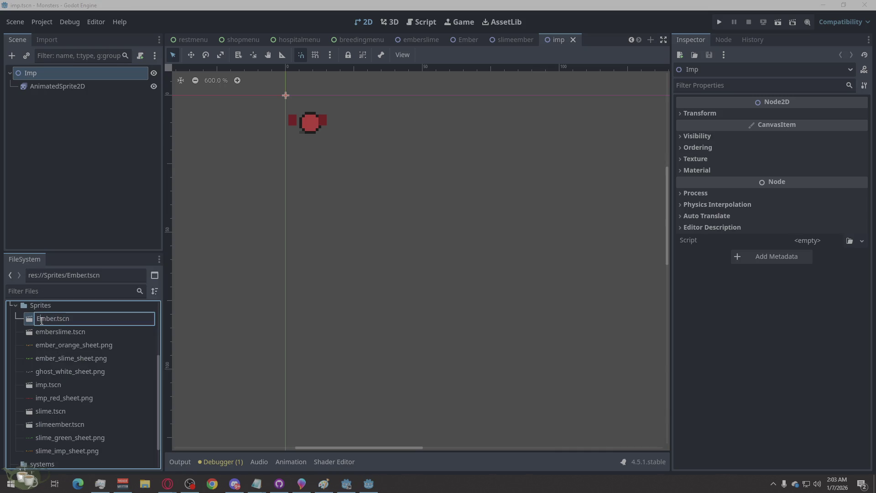
{"action": "key", "text": "BackSpace"}
{"action": "type", "text": "e"}
{"action": "key", "text": "Return"}
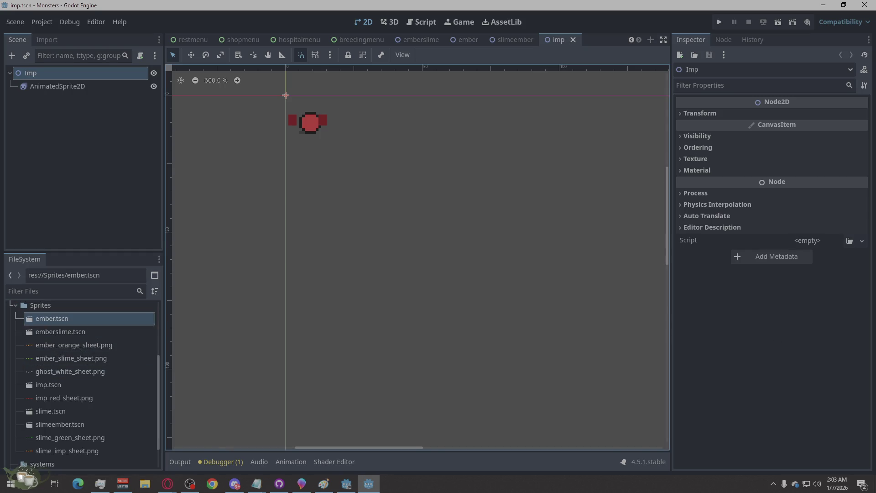
Step: Copy the file paths of slime.tscn and slimeember.tscn
{"action": "key", "text": "alt+Tab"}
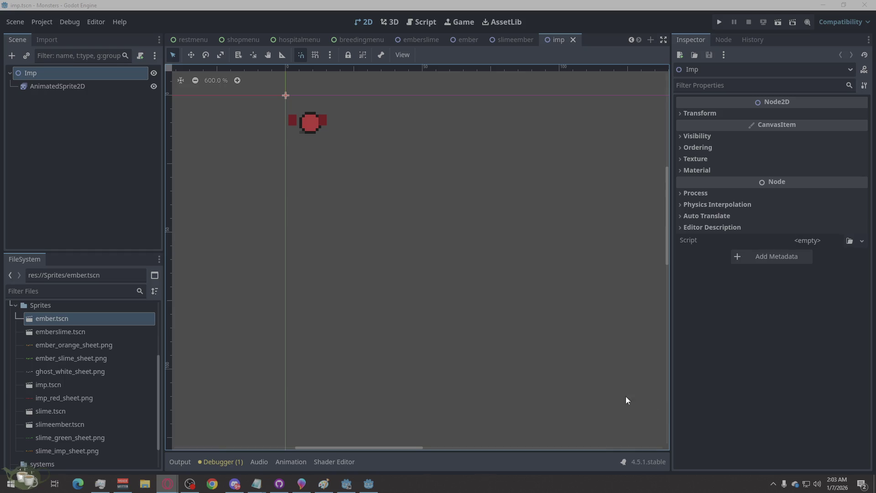
{"action": "scroll", "coordinate": [43, 357], "scroll_direction": "down", "scroll_amount": 2}
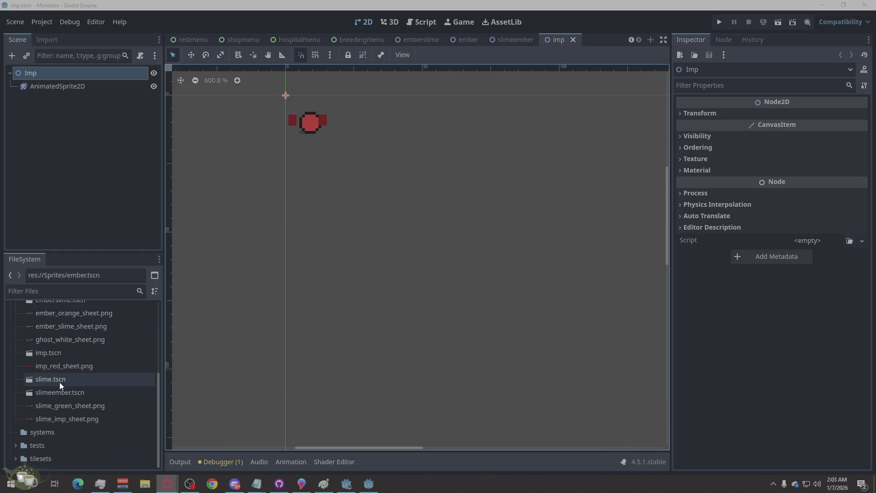
{"action": "right_click", "coordinate": [59, 382]}
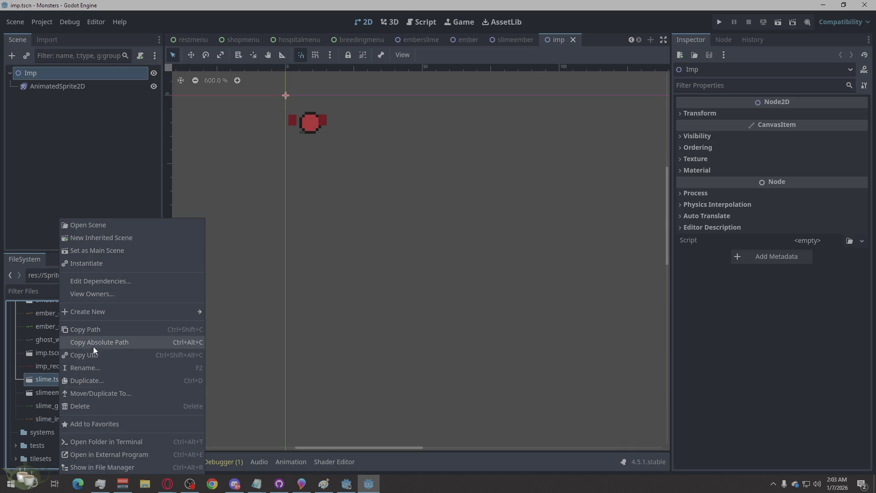
{"action": "left_click", "coordinate": [92, 330]}
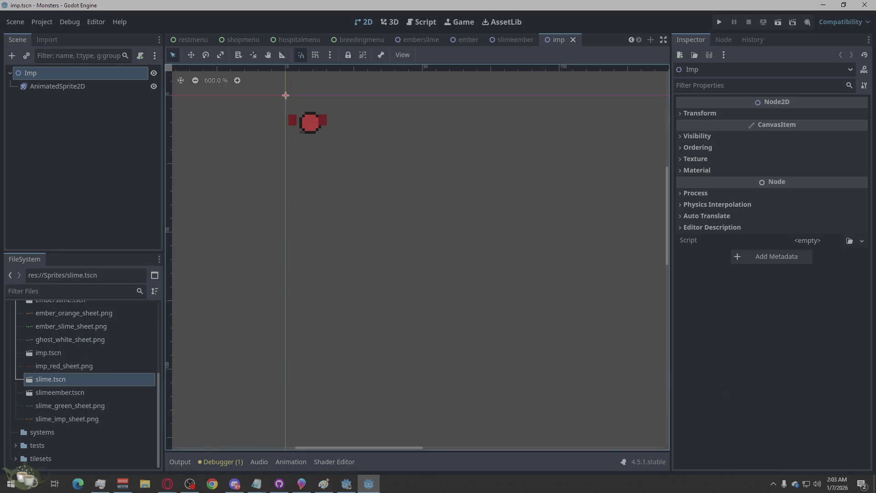
{"action": "key", "text": "alt+Tab"}
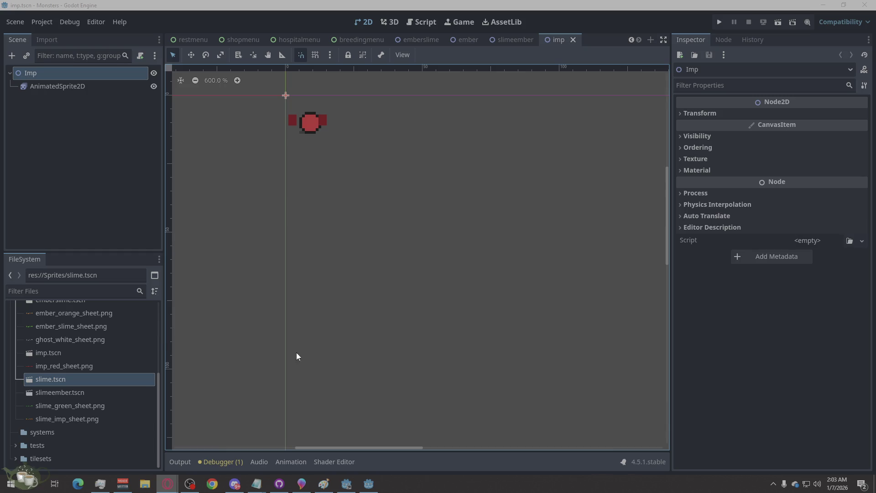
{"action": "left_click", "coordinate": [63, 392]}
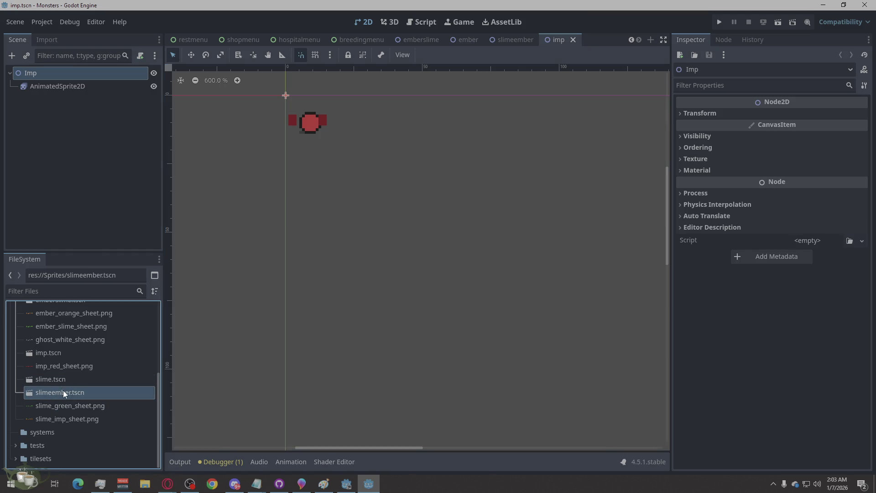
{"action": "right_click", "coordinate": [63, 392]}
{"action": "left_click", "coordinate": [105, 343]}
{"action": "right_click", "coordinate": [75, 391]}
{"action": "left_click", "coordinate": [119, 335]}
Step: Close the emberslime, ember, slimeember and imp scene tabs
{"action": "key", "text": "alt+Tab"}
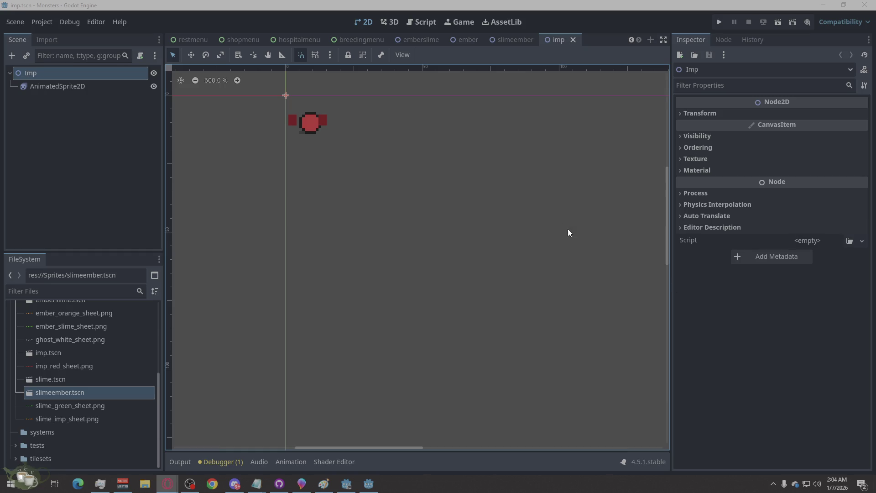
{"action": "left_click", "coordinate": [423, 39]}
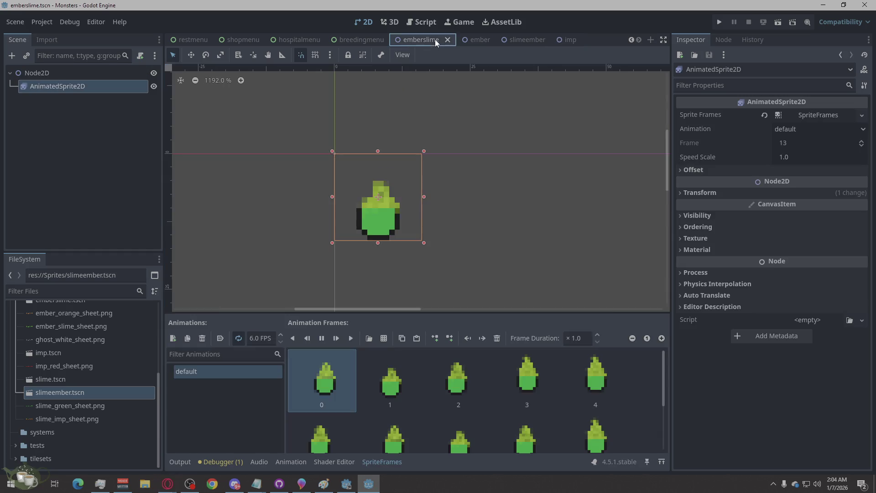
{"action": "left_click", "coordinate": [449, 40]}
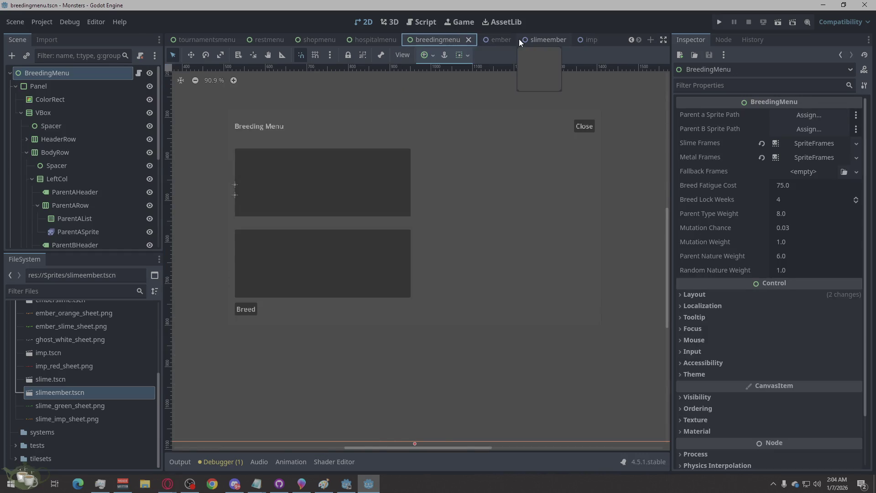
{"action": "left_click", "coordinate": [509, 39]}
{"action": "left_click", "coordinate": [507, 40]}
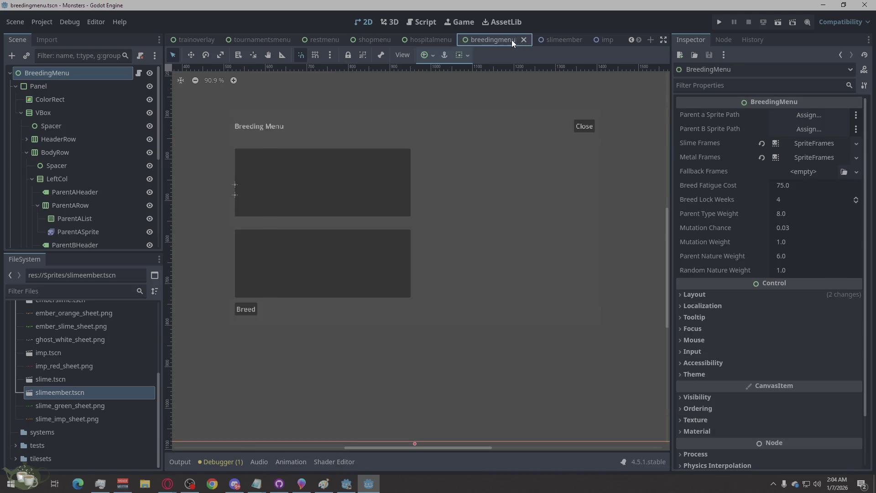
{"action": "left_click", "coordinate": [578, 40]}
{"action": "left_click", "coordinate": [579, 40]}
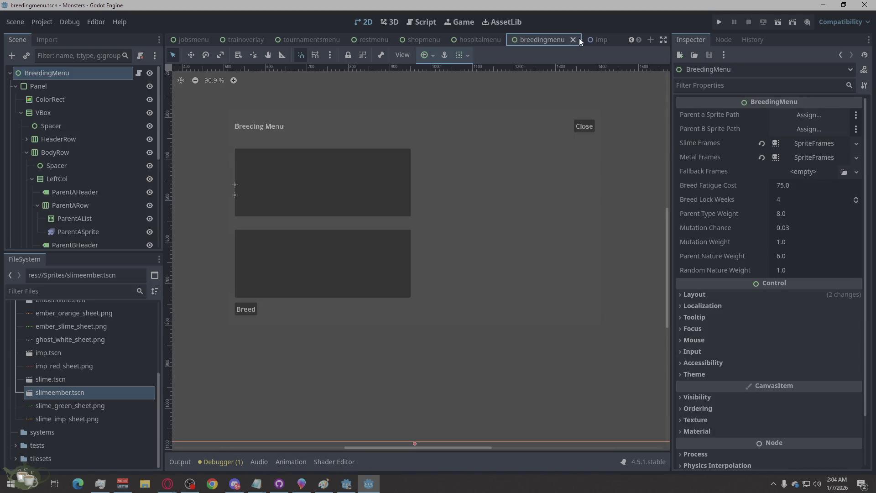
{"action": "left_click", "coordinate": [602, 39]}
{"action": "left_click", "coordinate": [609, 40]}
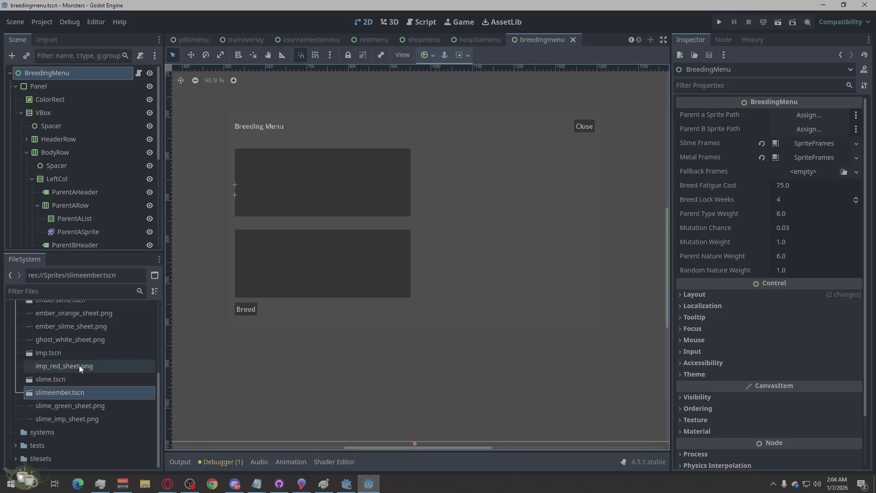
Step: Scroll the breedingmenu canvas and clear the BreedingMenu root selection
{"action": "scroll", "coordinate": [86, 395], "scroll_direction": "up", "scroll_amount": 5}
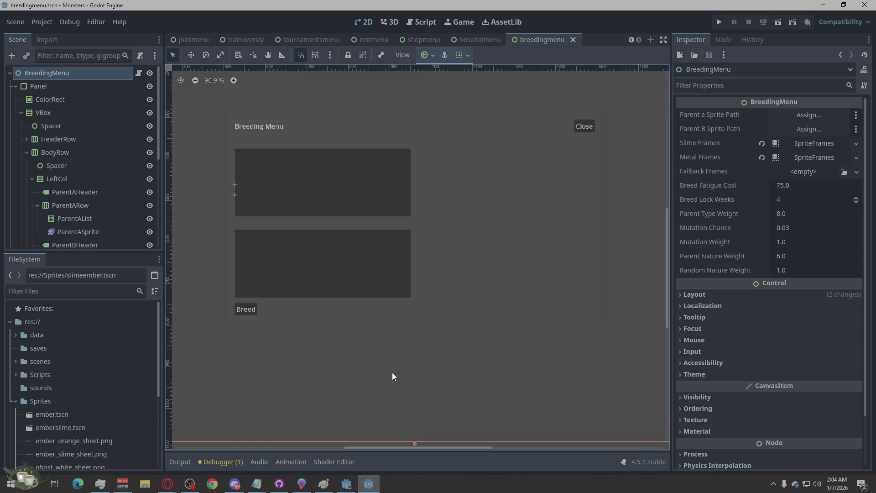
{"action": "scroll", "coordinate": [457, 316], "scroll_direction": "down", "scroll_amount": 5}
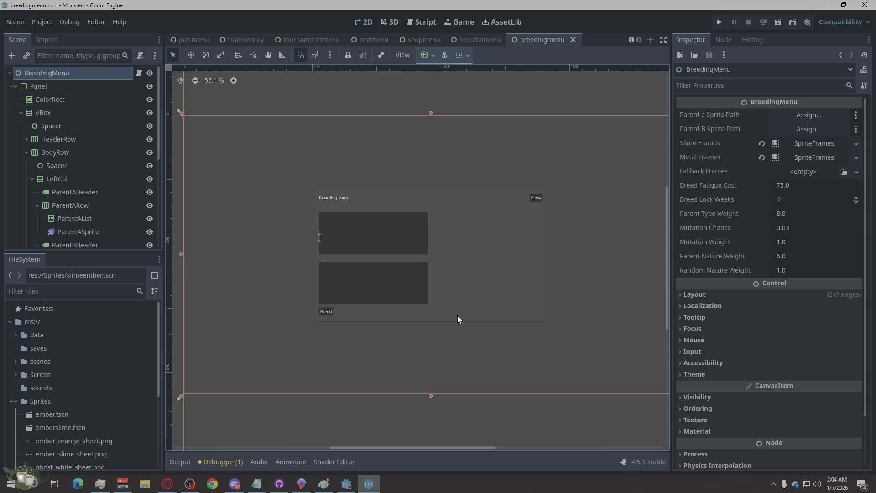
{"action": "left_click", "coordinate": [457, 92]}
{"action": "mouse_move", "coordinate": [374, 39]}
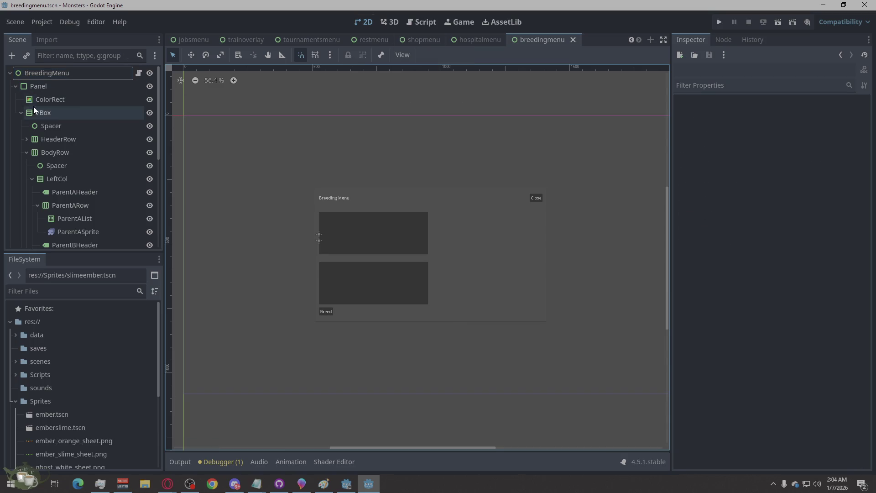
{"action": "scroll", "coordinate": [275, 37], "scroll_direction": "up", "scroll_amount": 8}
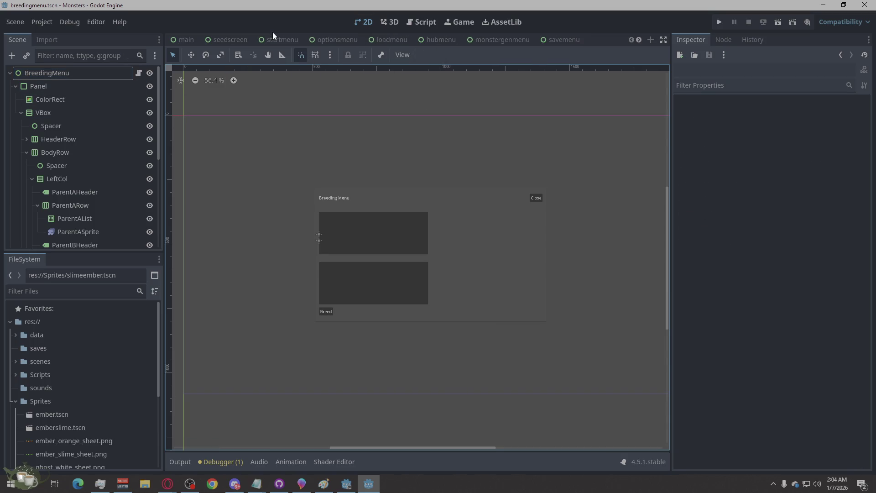
Step: Look at the main and seedscreen scenes, then close seedscreen
{"action": "left_click", "coordinate": [178, 37]}
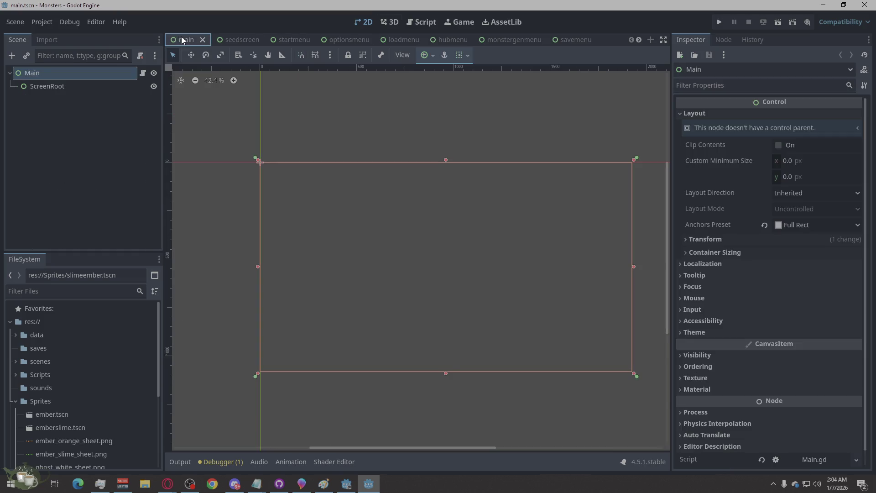
{"action": "left_click", "coordinate": [249, 37]}
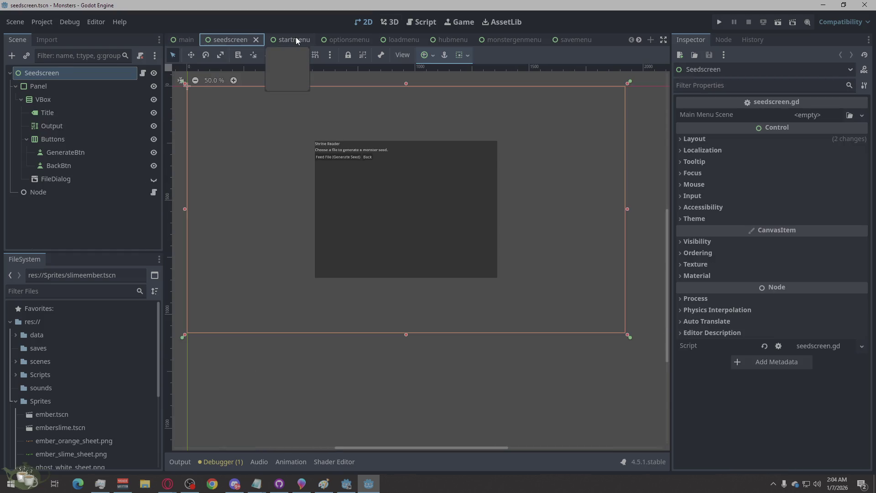
{"action": "left_click", "coordinate": [326, 80]}
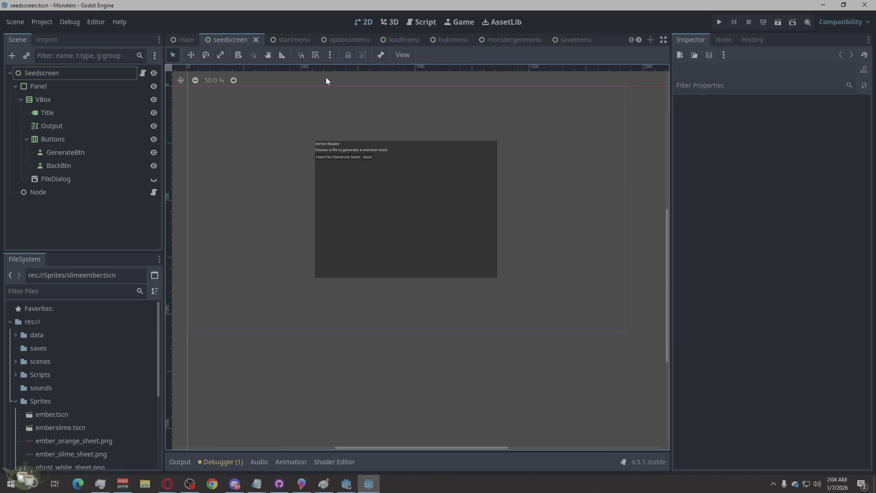
{"action": "left_click", "coordinate": [256, 40]}
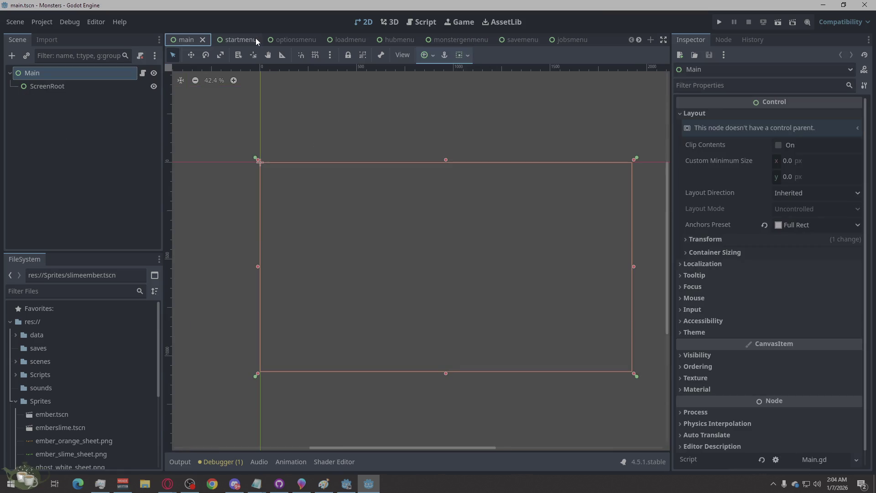
Step: Flip through the optionsmenu, loadmenu, hubmenu, monstergenmenu and savemenu scenes
{"action": "left_click", "coordinate": [289, 39]}
{"action": "left_click", "coordinate": [340, 40]}
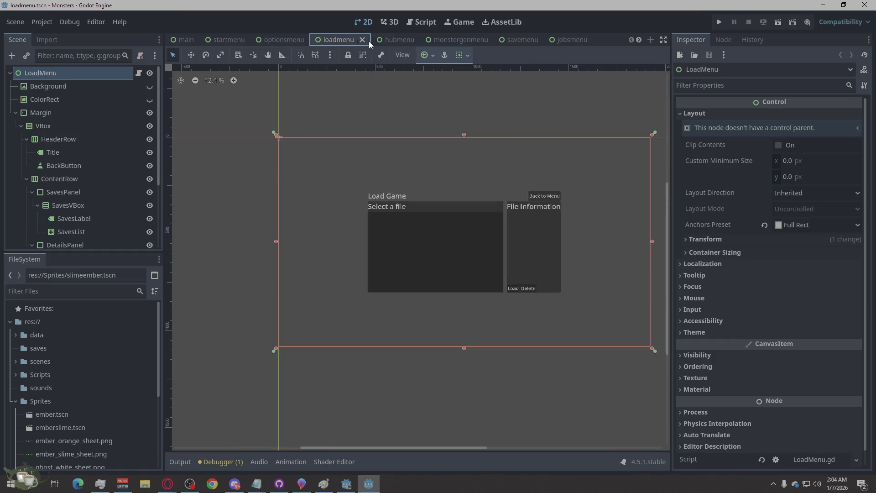
{"action": "left_click", "coordinate": [401, 40]}
{"action": "left_click", "coordinate": [463, 40]}
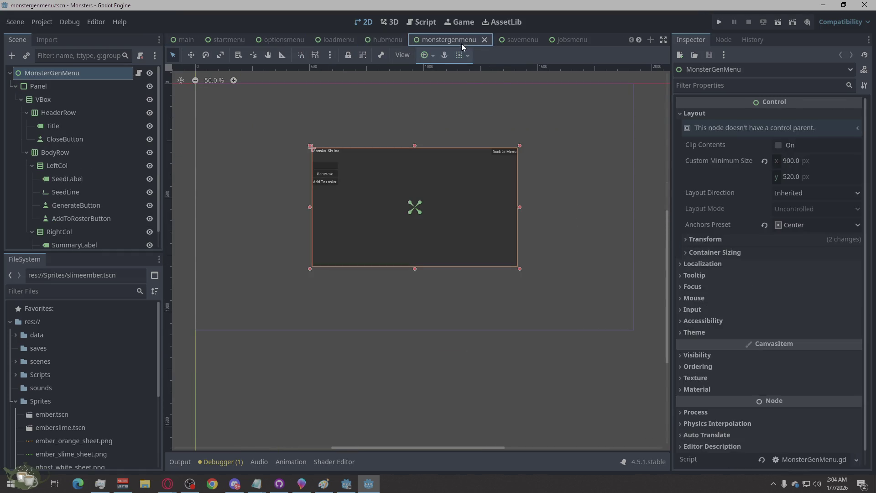
{"action": "left_click", "coordinate": [652, 155]}
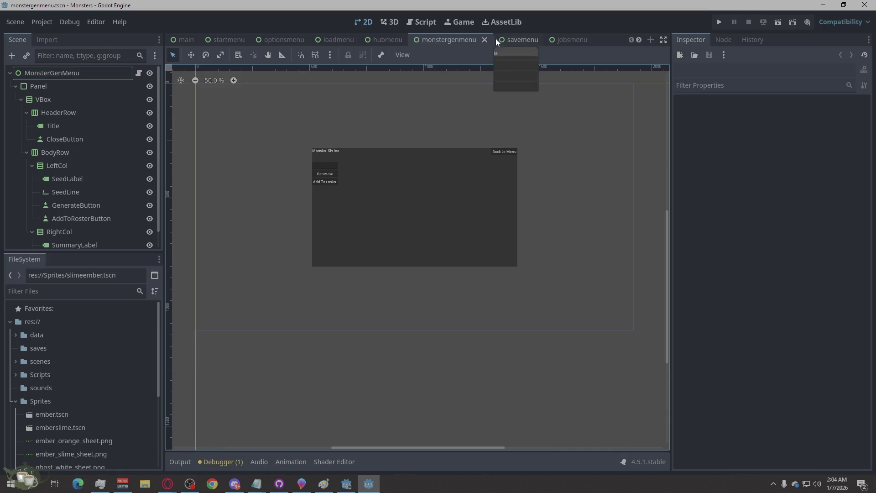
{"action": "left_click", "coordinate": [516, 37]}
{"action": "left_click", "coordinate": [544, 80]}
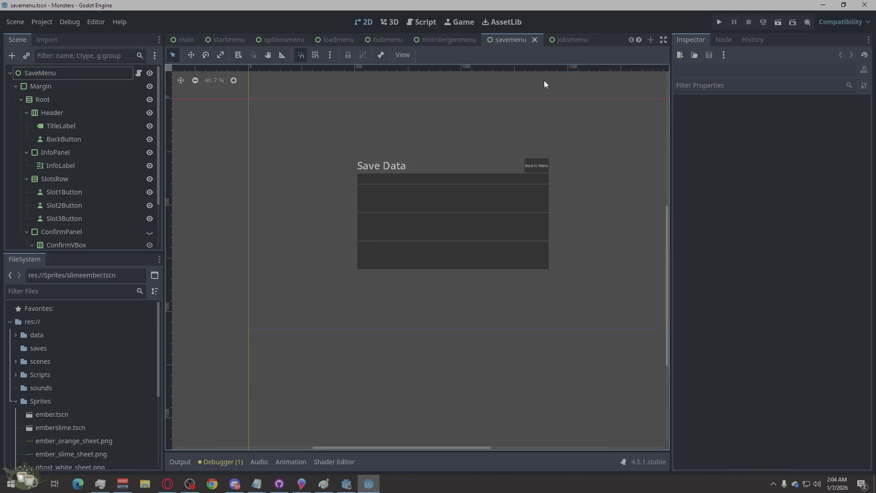
Step: Inspect the jobsmenu scene, then move on to trainoverlay
{"action": "left_click", "coordinate": [565, 39]}
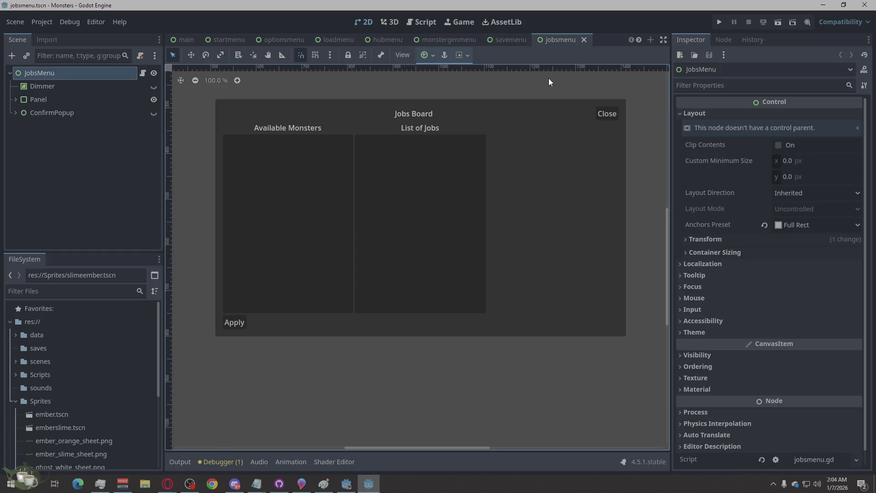
{"action": "scroll", "coordinate": [447, 216], "scroll_direction": "down", "scroll_amount": 4}
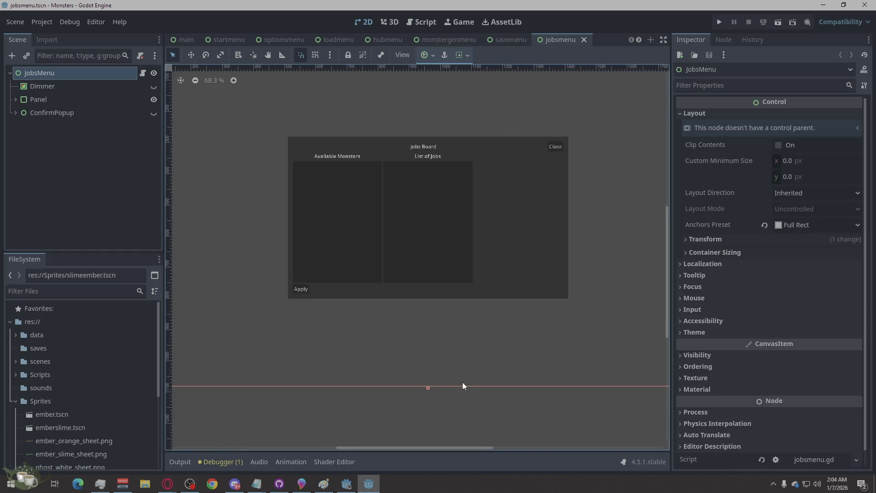
{"action": "left_click", "coordinate": [467, 414]}
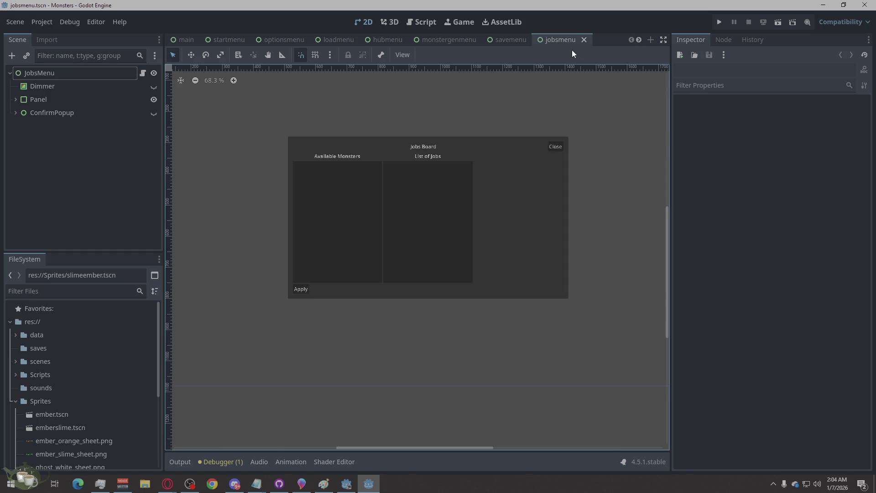
{"action": "scroll", "coordinate": [561, 37], "scroll_direction": "down", "scroll_amount": 5}
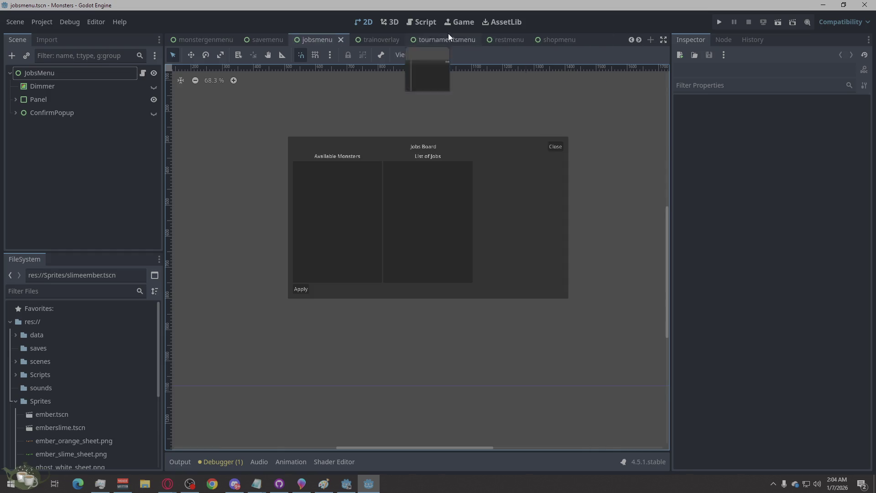
{"action": "left_click", "coordinate": [386, 40]}
Step: Compare the TournamentsMenu, RestMenu and ShopMenu scenes, ending on RestMenu
{"action": "left_click", "coordinate": [453, 39]}
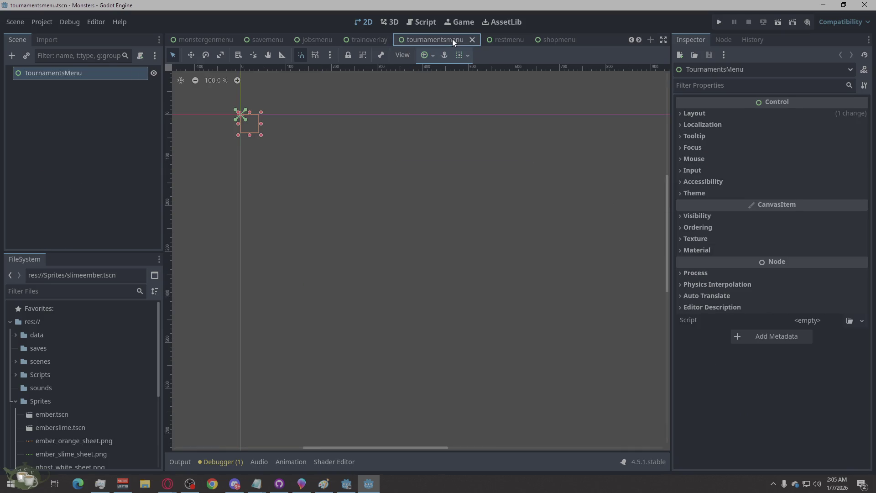
{"action": "left_click", "coordinate": [505, 38]}
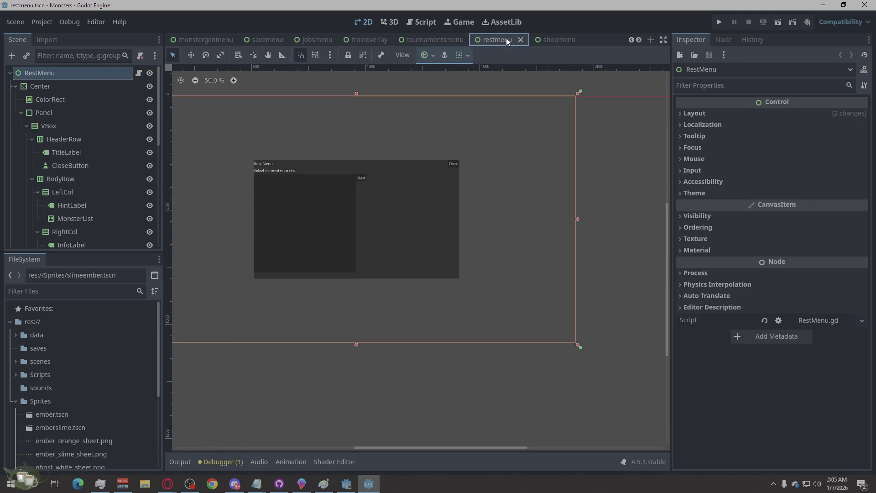
{"action": "left_click", "coordinate": [546, 39]}
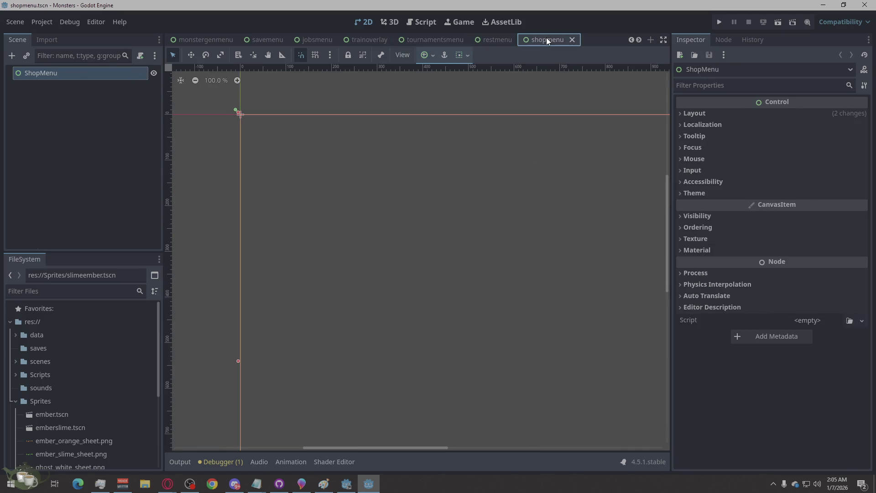
{"action": "left_click", "coordinate": [490, 41]}
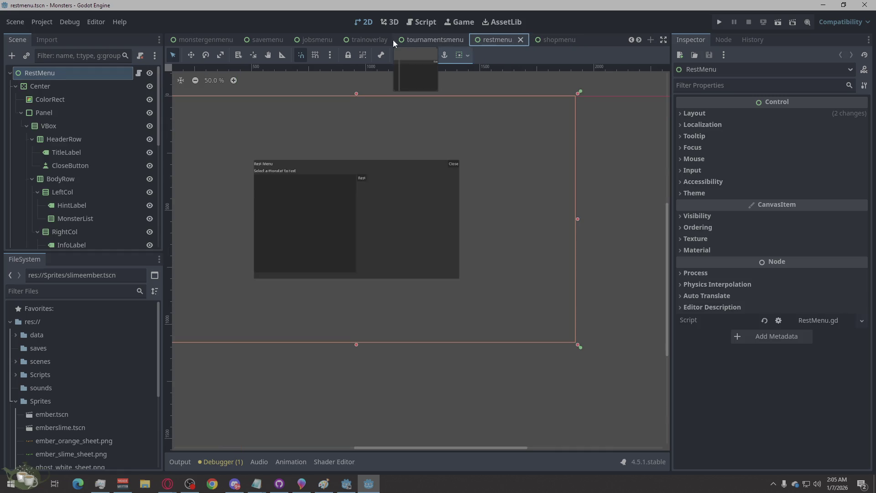
{"action": "left_click", "coordinate": [433, 40]}
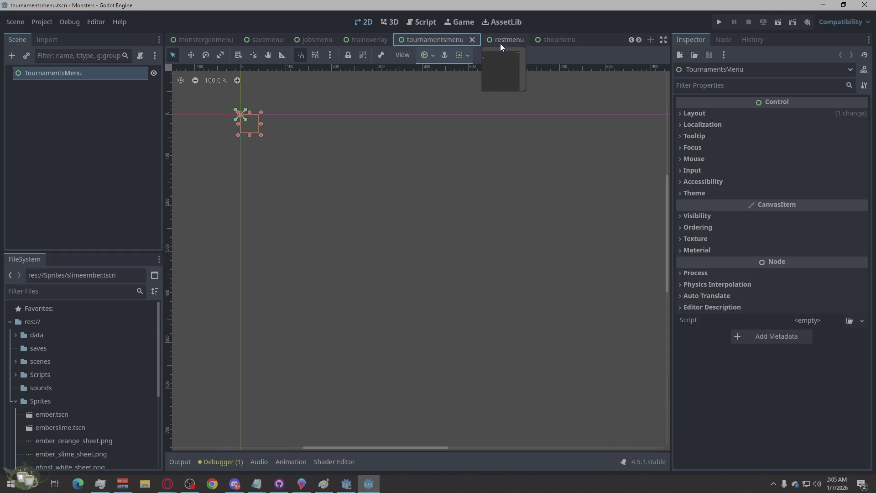
{"action": "left_click", "coordinate": [502, 39]}
{"action": "left_click", "coordinate": [607, 130]}
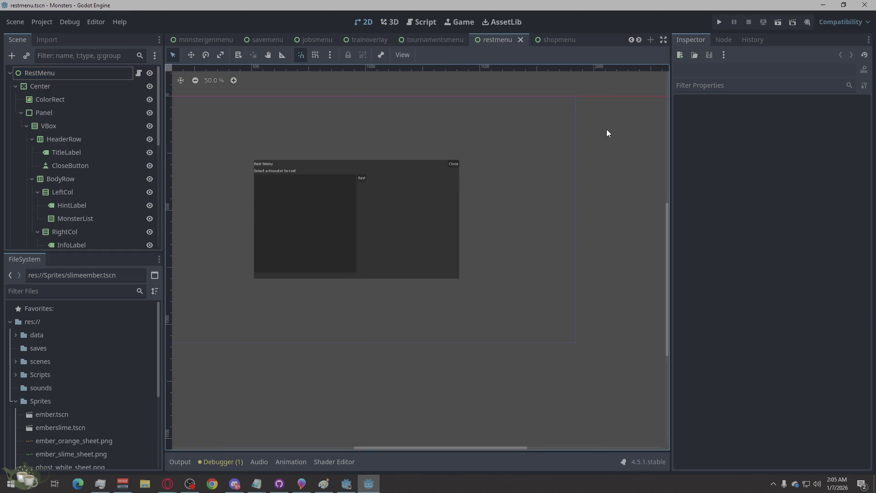
{"action": "scroll", "coordinate": [308, 163], "scroll_direction": "up", "scroll_amount": 1}
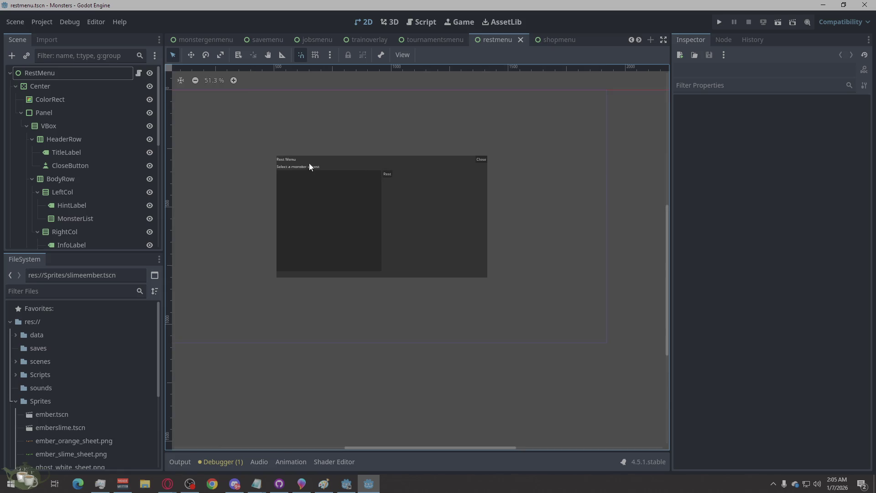
{"action": "scroll", "coordinate": [292, 43], "scroll_direction": "up", "scroll_amount": 4}
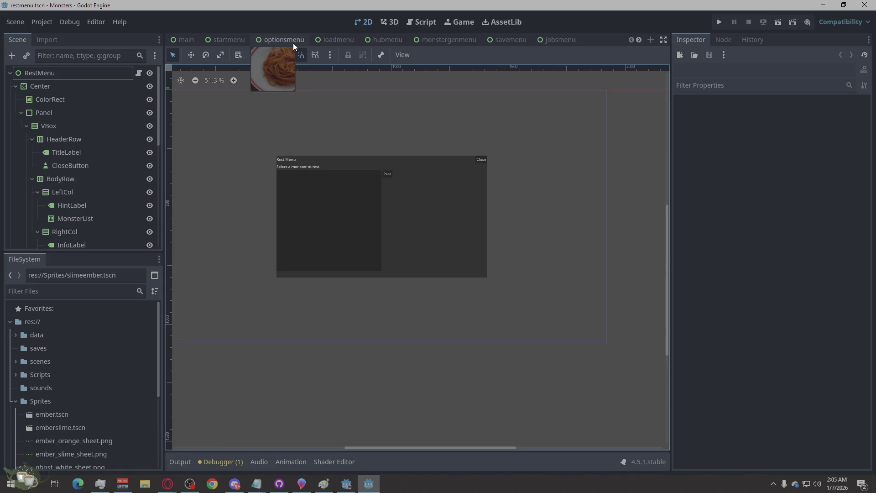
Step: Check HubMenu, then settle on MonsterGenMenu and zoom its canvas
{"action": "left_click", "coordinate": [383, 38]}
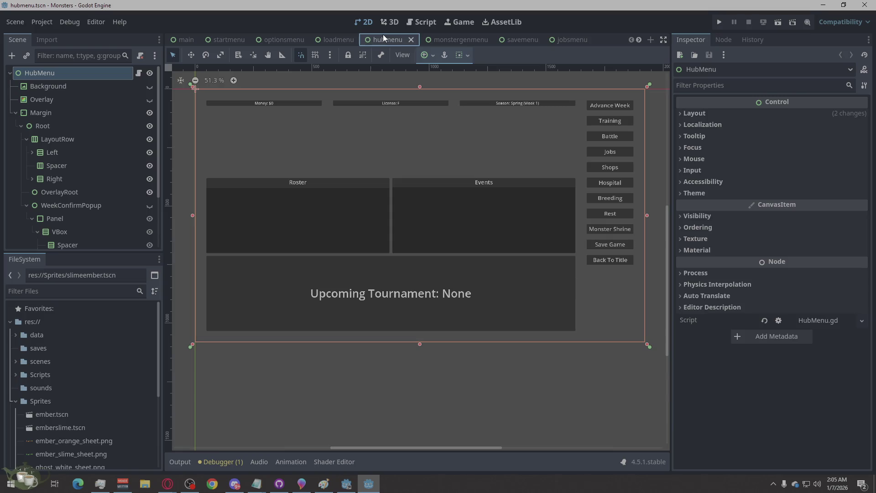
{"action": "left_click", "coordinate": [452, 39]}
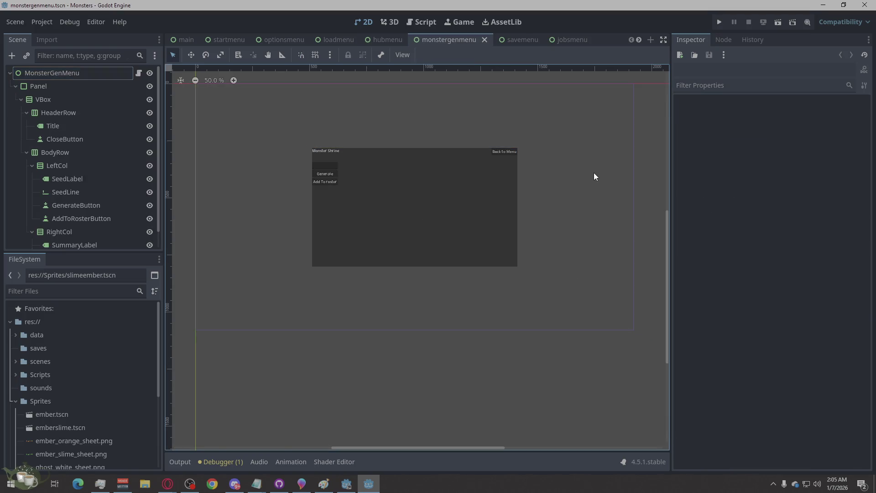
{"action": "scroll", "coordinate": [412, 227], "scroll_direction": "up", "scroll_amount": 2}
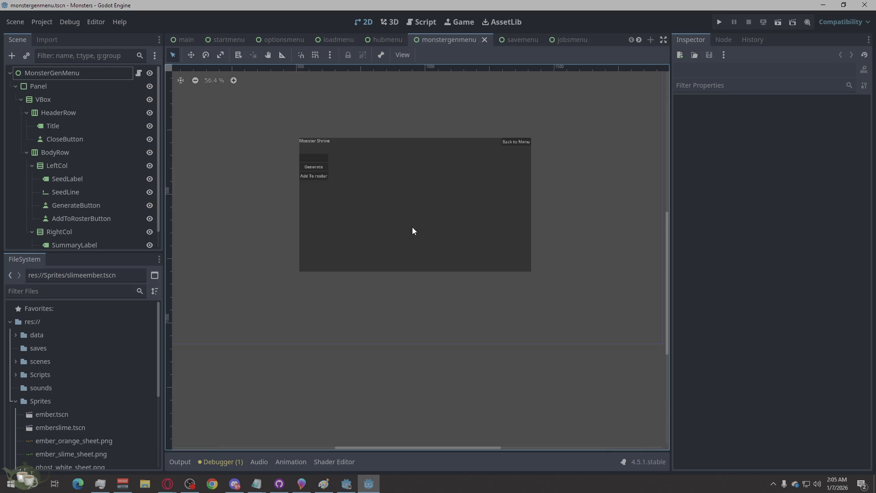
{"action": "scroll", "coordinate": [375, 299], "scroll_direction": "down", "scroll_amount": 1}
{"action": "scroll", "coordinate": [371, 278], "scroll_direction": "up", "scroll_amount": 1}
{"action": "scroll", "coordinate": [383, 328], "scroll_direction": "down", "scroll_amount": 2}
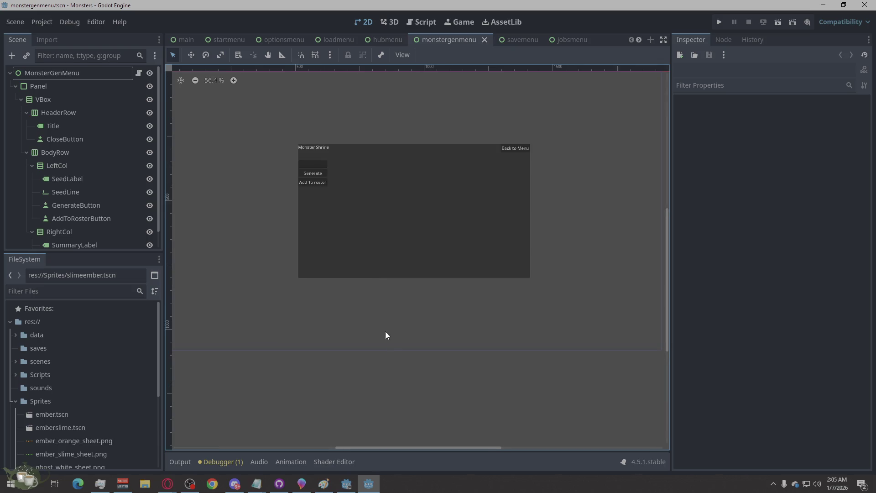
{"action": "scroll", "coordinate": [399, 235], "scroll_direction": "up", "scroll_amount": 3}
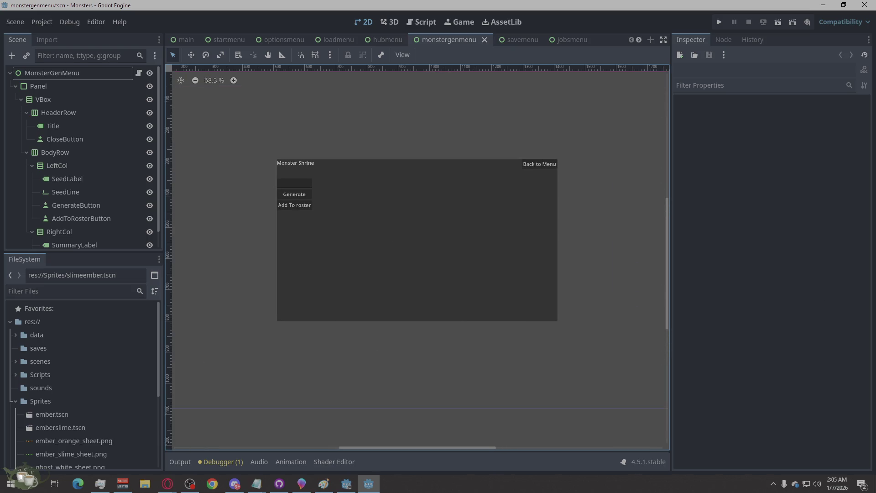
{"action": "key", "text": "alt+Tab"}
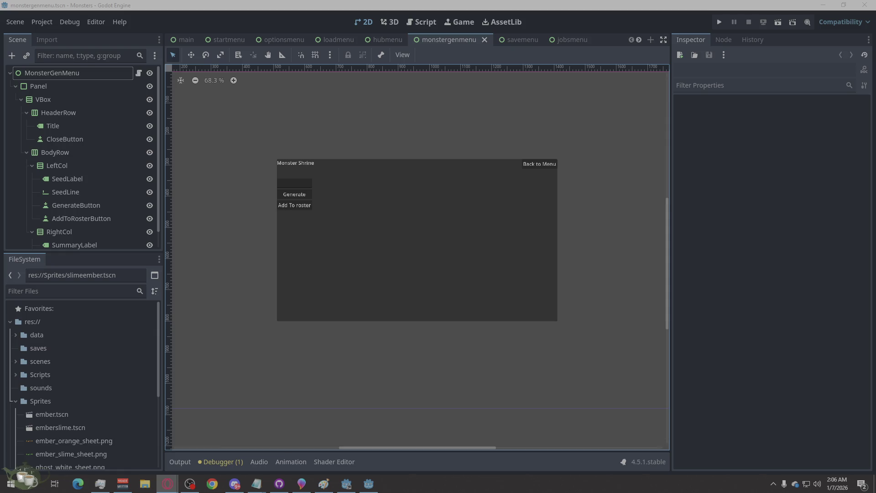
{"action": "left_click", "coordinate": [75, 416]}
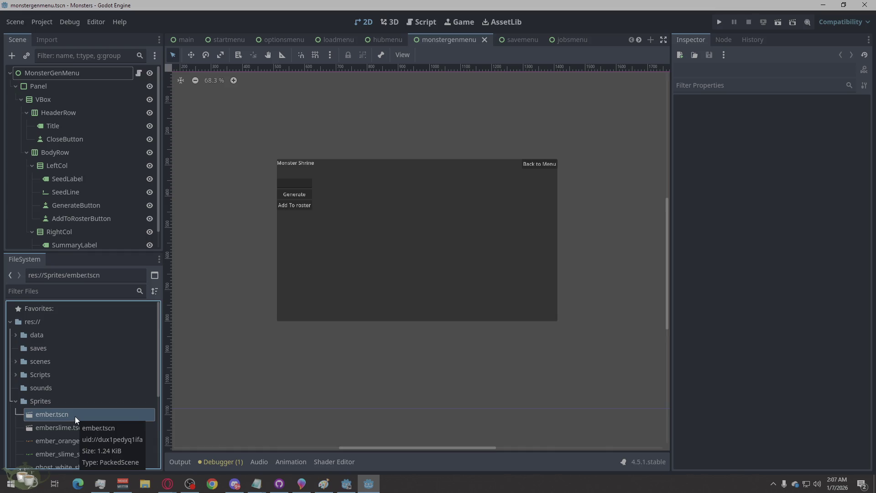
{"action": "right_click", "coordinate": [75, 416]}
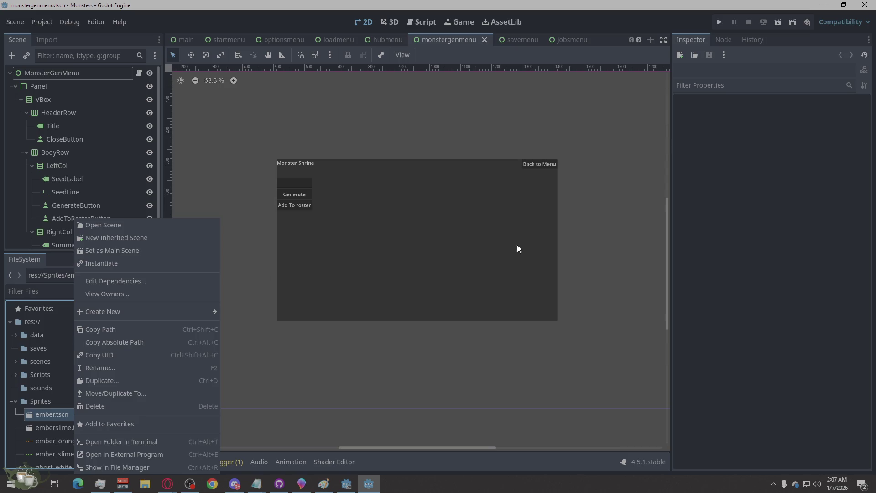
{"action": "key", "text": "Escape"}
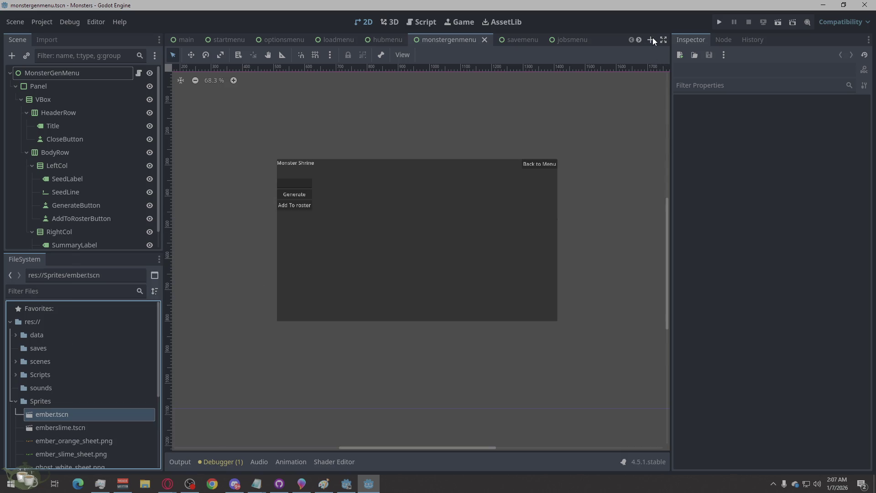
{"action": "scroll", "coordinate": [642, 37], "scroll_direction": "down", "scroll_amount": 6}
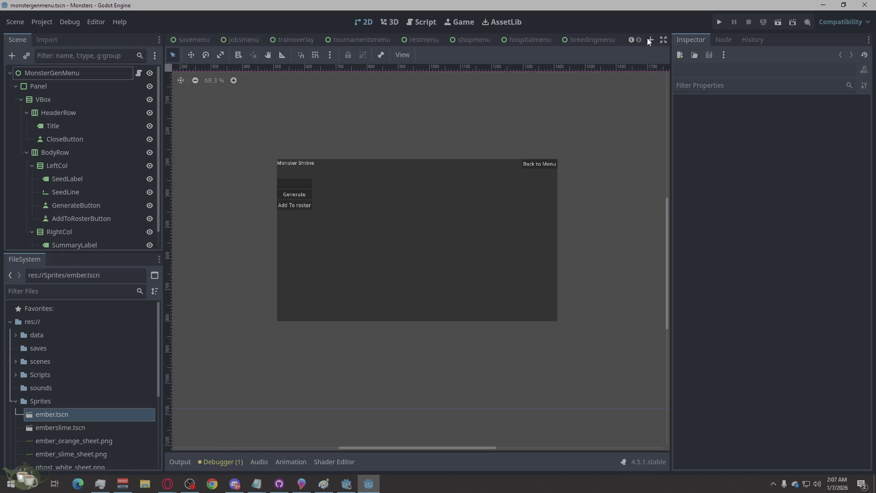
{"action": "left_click", "coordinate": [651, 41]}
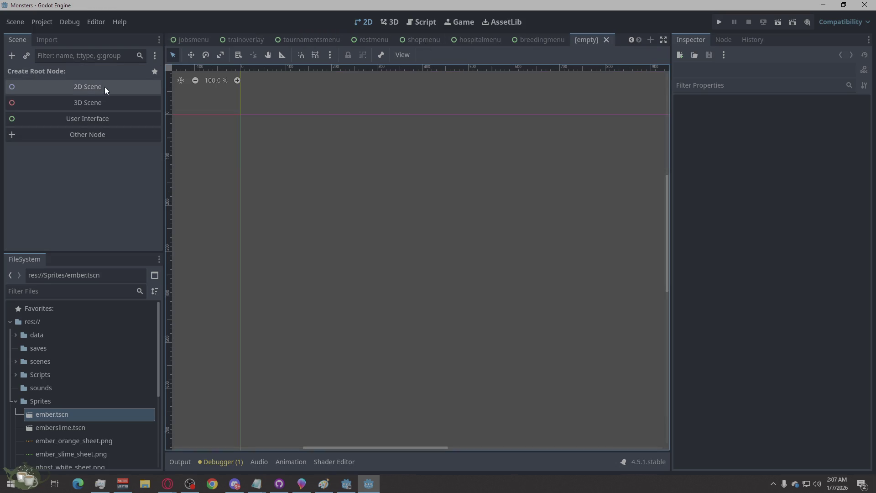
Step: Give the new scene a 2D Scene (Node2D) root and dismiss the node's context menu
{"action": "left_click", "coordinate": [124, 89]}
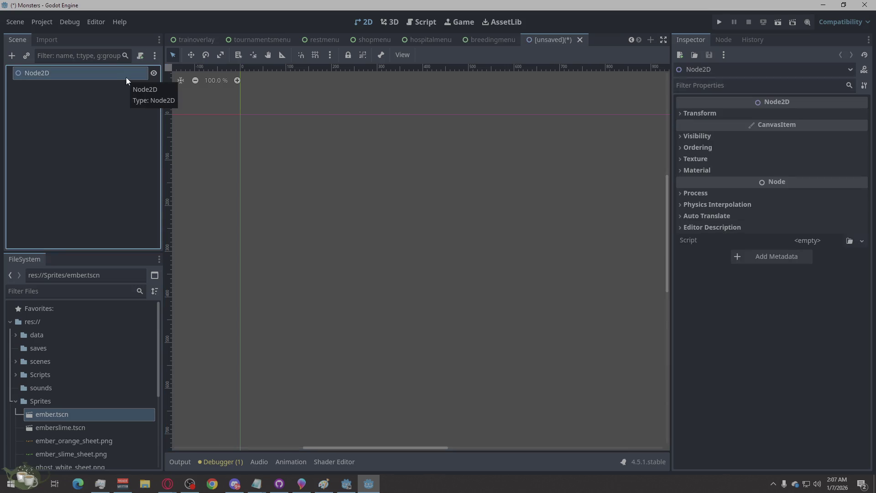
{"action": "right_click", "coordinate": [126, 77]}
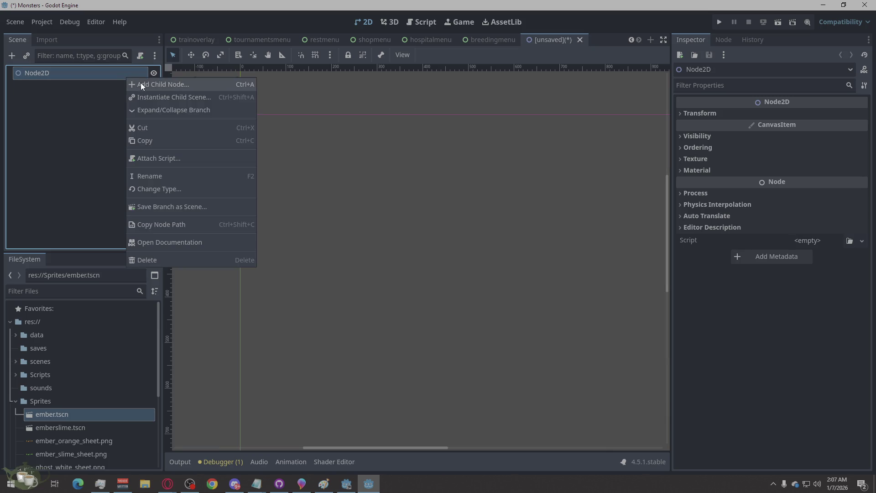
{"action": "left_click", "coordinate": [64, 98]}
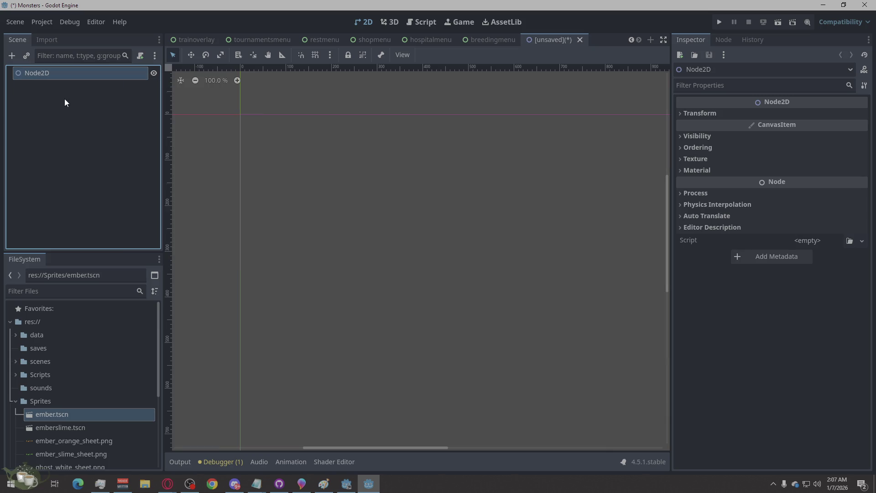
Step: Close the [unsaved] Node2D scene tab and choose Don't Save
{"action": "left_click", "coordinate": [580, 40]}
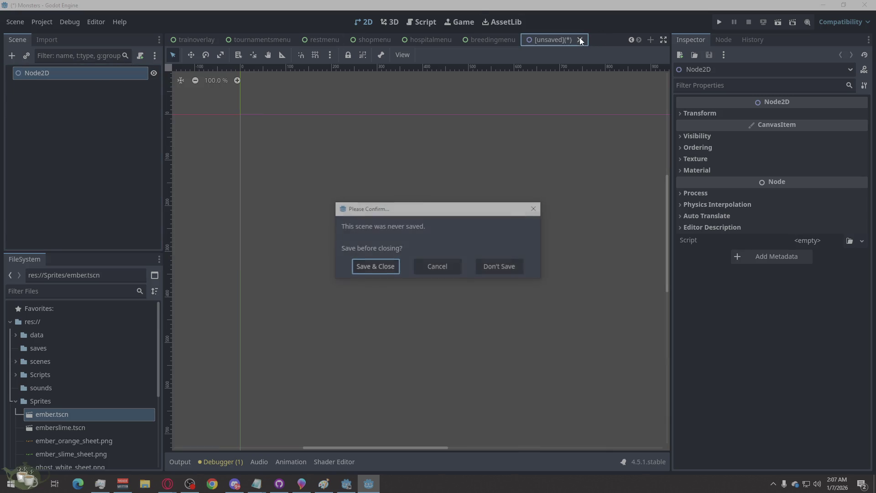
{"action": "left_click", "coordinate": [498, 266]}
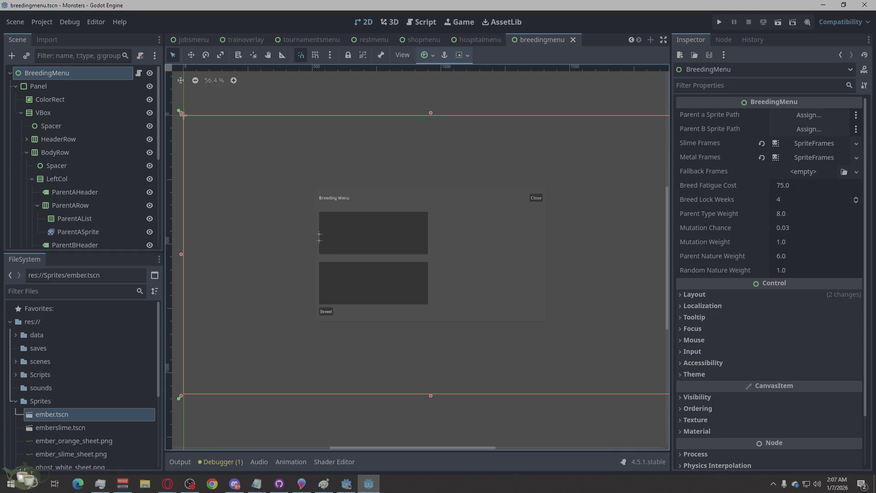
{"action": "key", "text": "alt+Tab"}
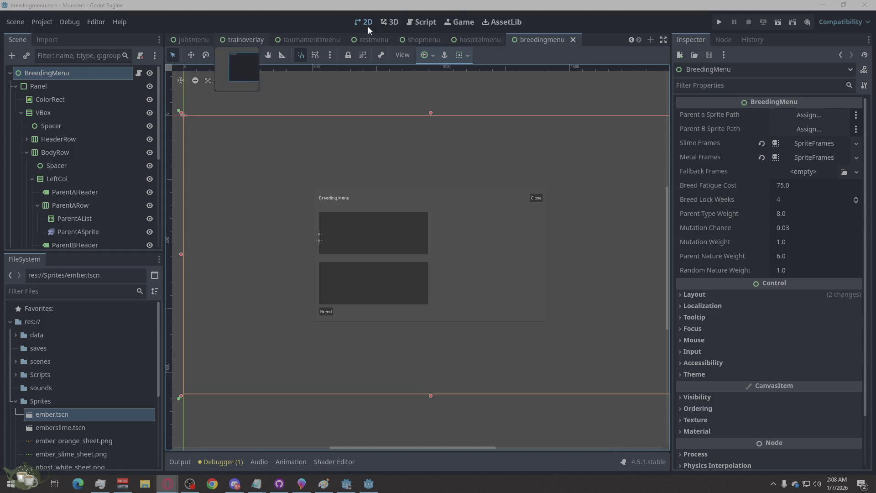
Step: Create res://Scripts/monster_visual_library.gd through the Script editor's New Script dialog
{"action": "left_click", "coordinate": [410, 24]}
{"action": "left_click", "coordinate": [176, 56]}
{"action": "left_click", "coordinate": [191, 70]}
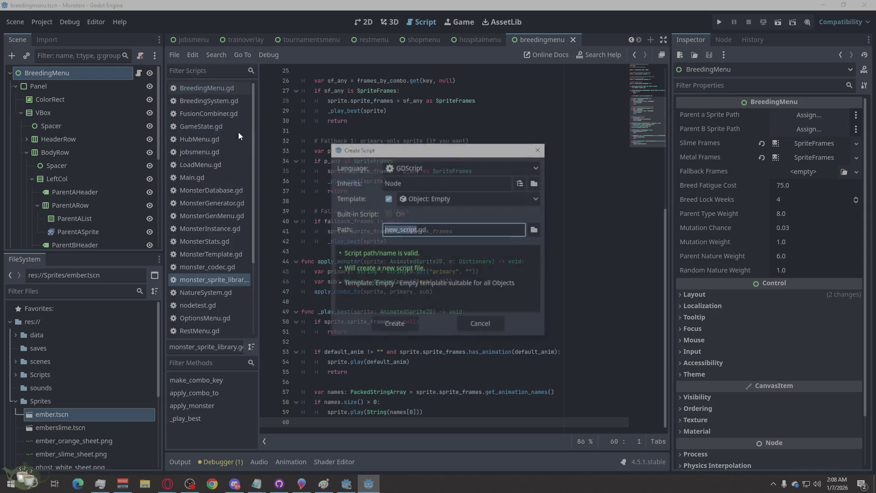
{"action": "left_click", "coordinate": [534, 230]}
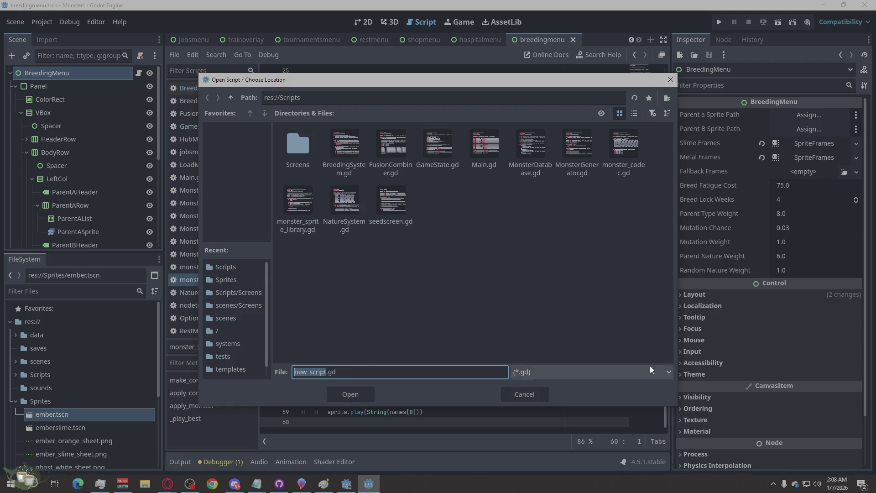
{"action": "key", "text": "alt+Tab"}
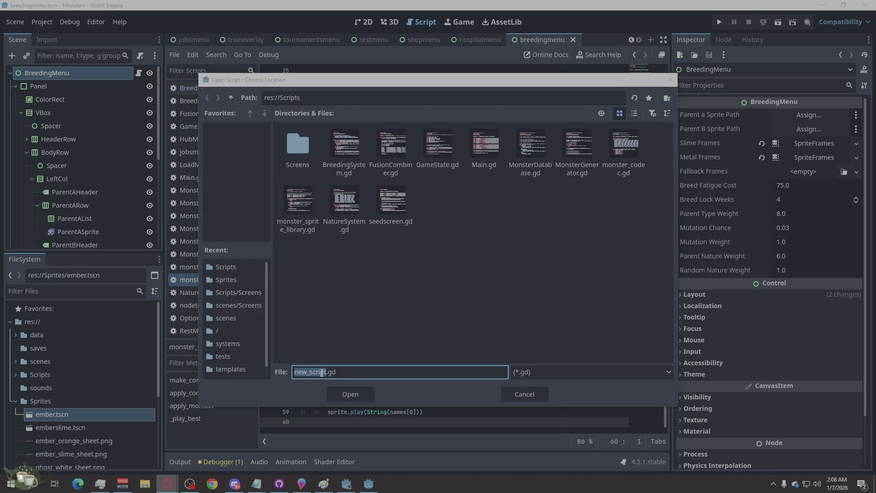
{"action": "right_click", "coordinate": [322, 373]}
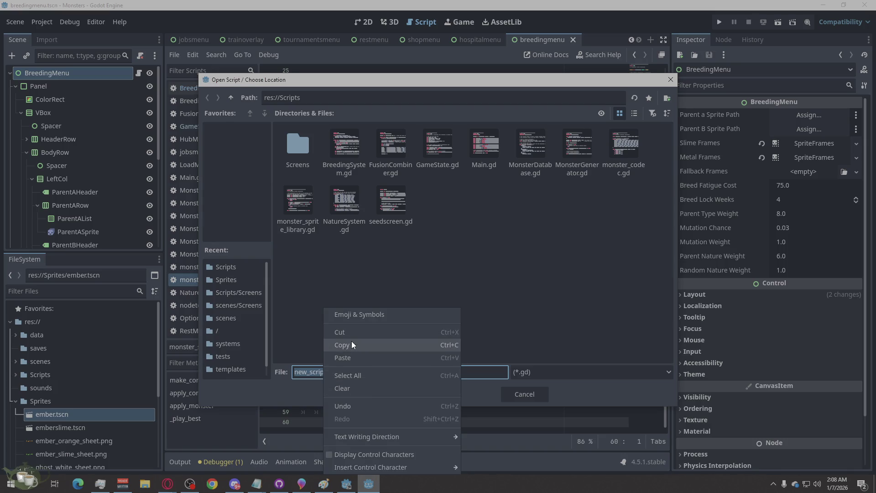
{"action": "left_click", "coordinate": [355, 358]}
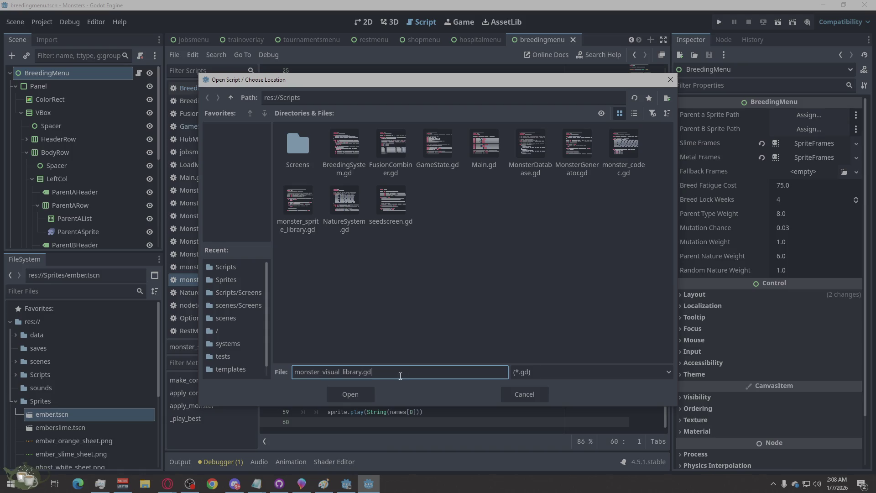
{"action": "left_click", "coordinate": [351, 395]}
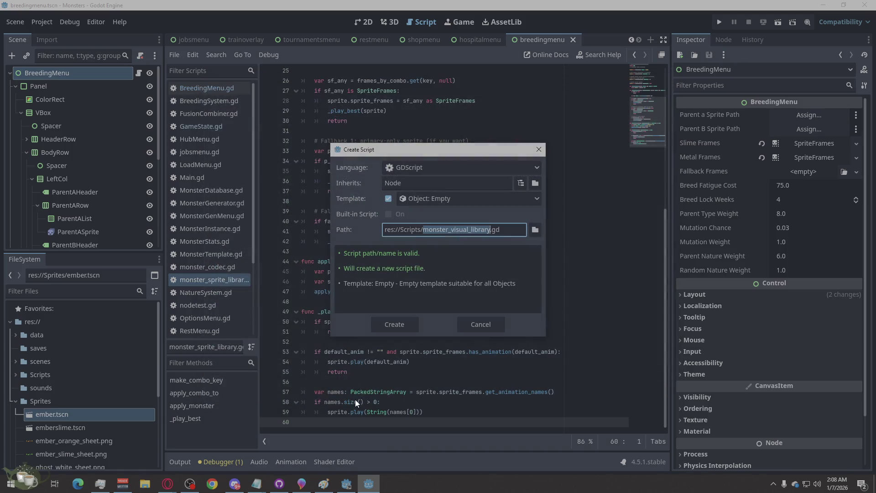
{"action": "left_click", "coordinate": [400, 327]}
{"action": "key", "text": "Down"}
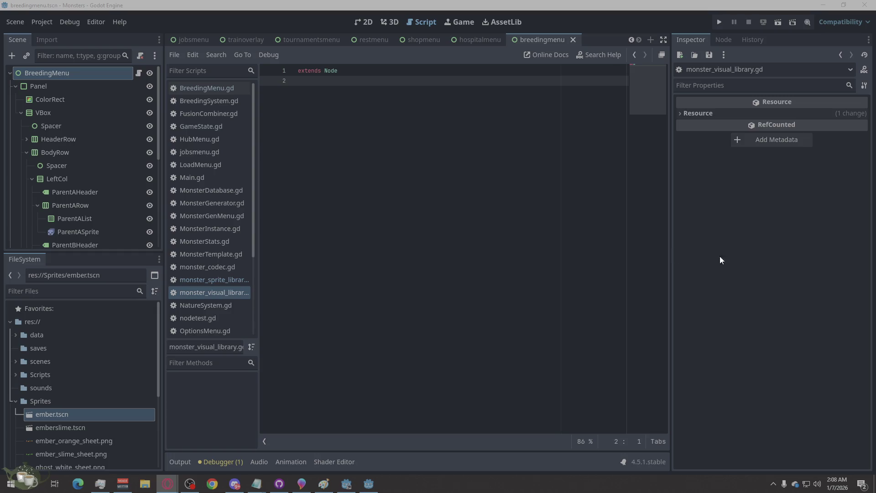
Step: Replace the script's contents with the 99-line visual library code, save, and open GameState.gd
{"action": "key", "text": "shift+Up"}
{"action": "key", "text": "ctrl+v"}
{"action": "key", "text": "ctrl+s"}
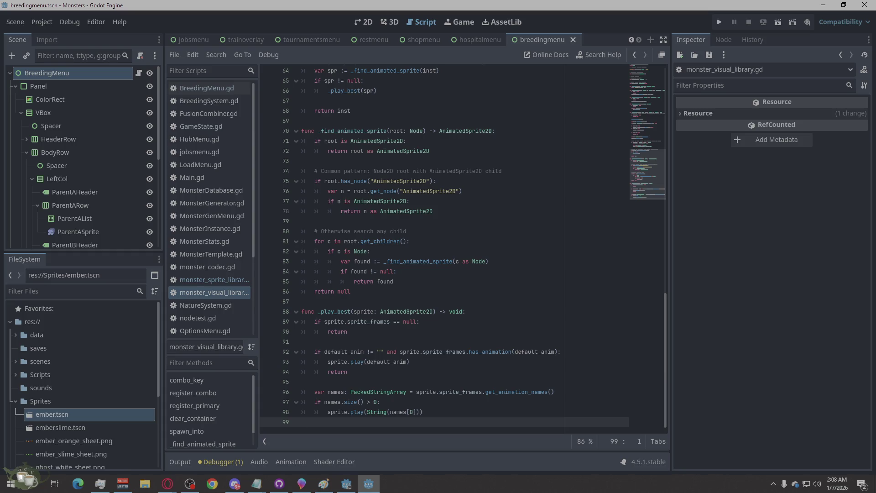
{"action": "left_click", "coordinate": [168, 484]}
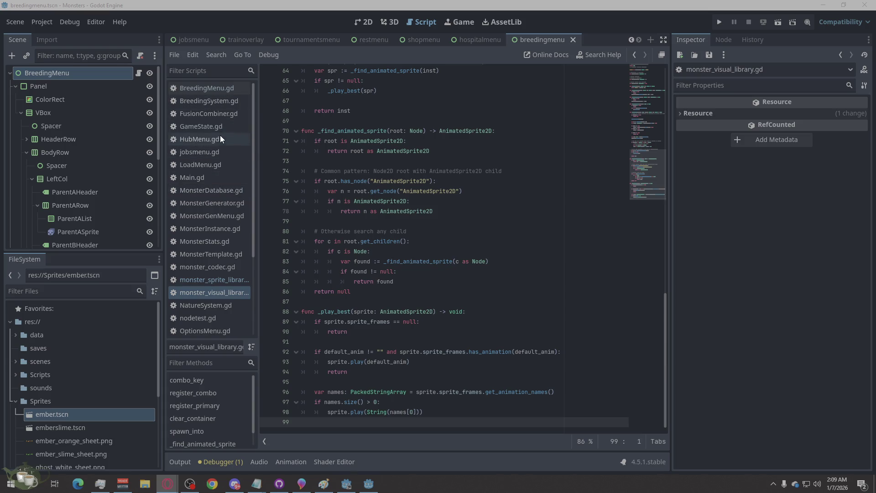
{"action": "left_click", "coordinate": [208, 128]}
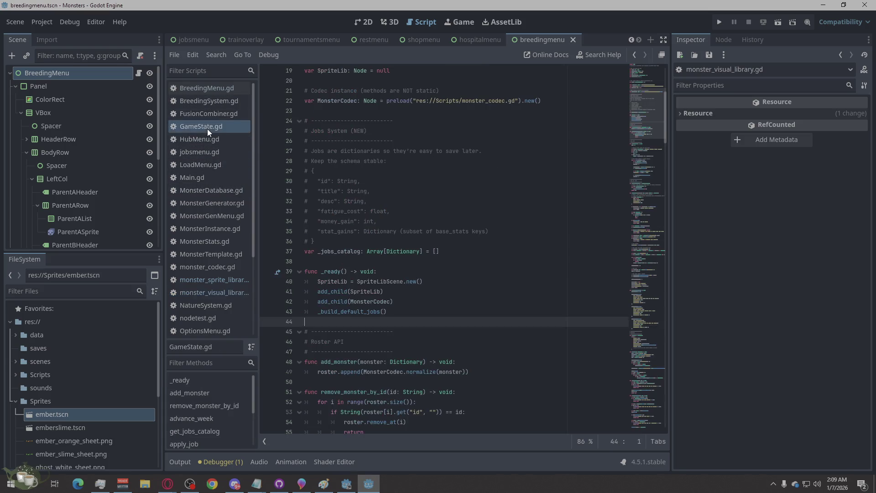
Step: Replace lines 18–19 with the MonsterVisualLib preload and a Visuals variable
{"action": "scroll", "coordinate": [401, 180], "scroll_direction": "up", "scroll_amount": 4}
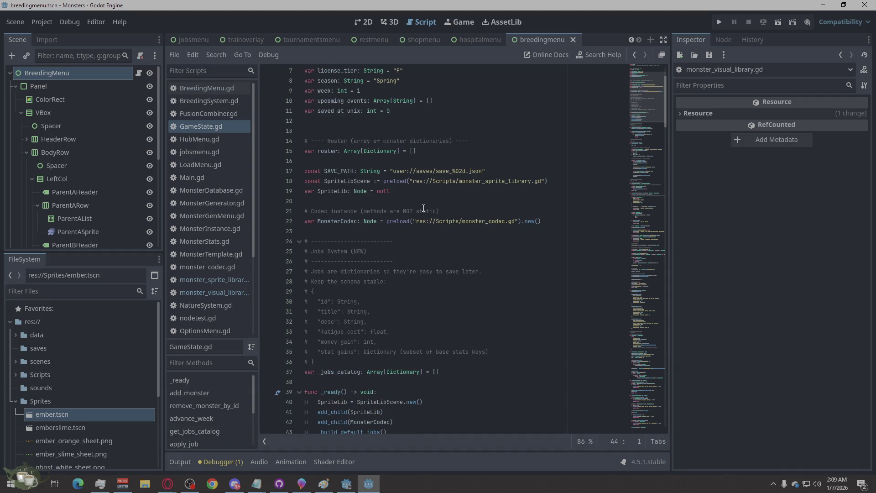
{"action": "left_click_drag", "start_coordinate": [408, 193], "coordinate": [304, 181]}
{"action": "type", "text": "const MonsterVisualLib := preload(\"res://Scripts/monster_visual_library.gd\") var Visuals: Node = null"}
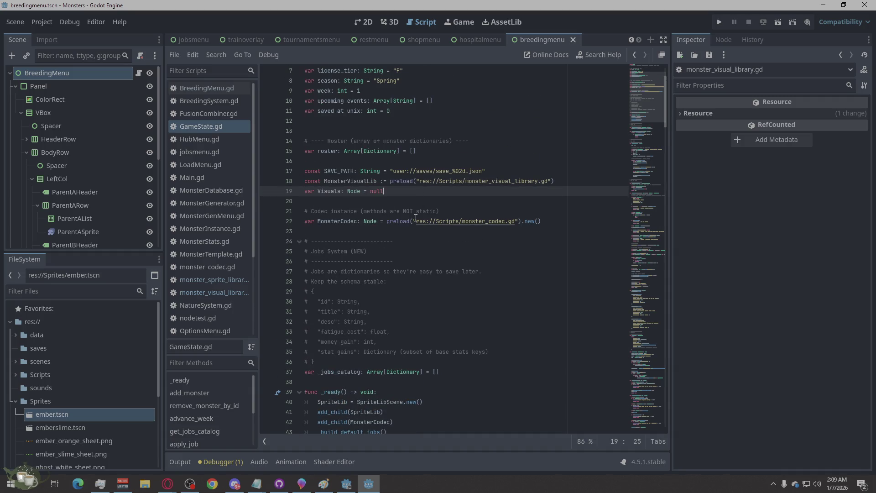
{"action": "scroll", "coordinate": [508, 288], "scroll_direction": "down", "scroll_amount": 4}
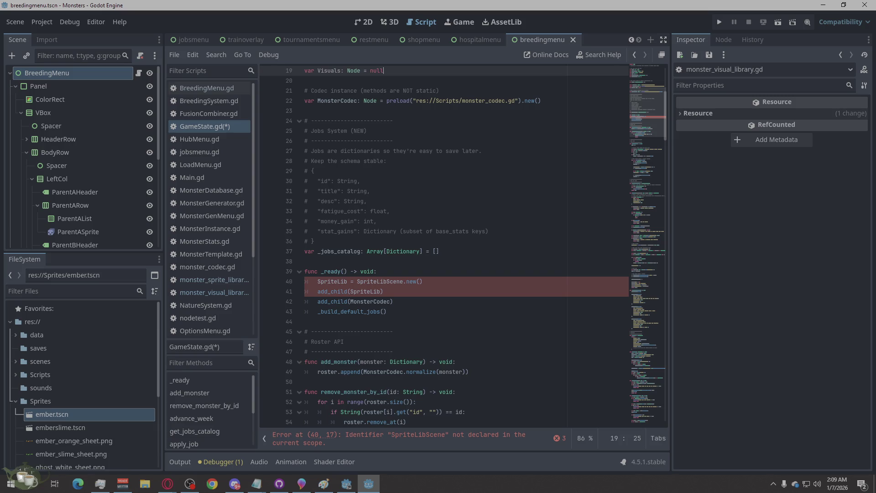
Step: Swap the old SpriteLib lines in _ready for the Visuals creation and combo registration block
{"action": "key", "text": "alt+Tab"}
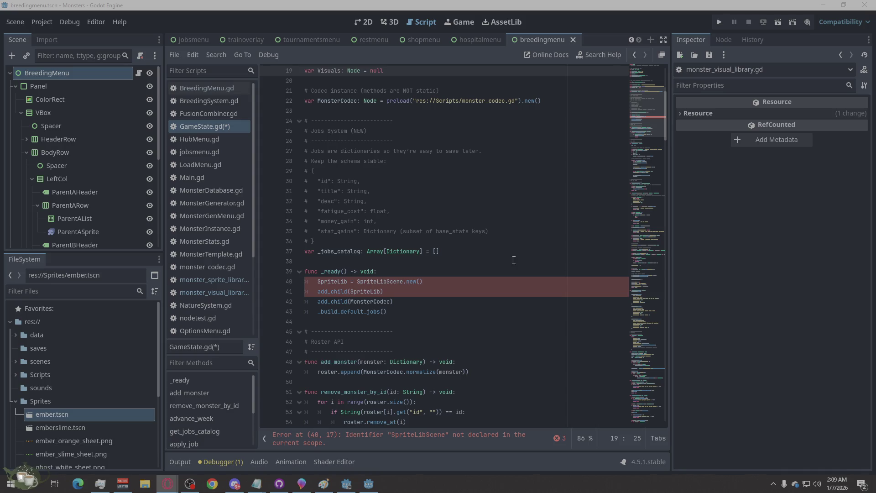
{"action": "left_click_drag", "start_coordinate": [420, 291], "coordinate": [281, 285]}
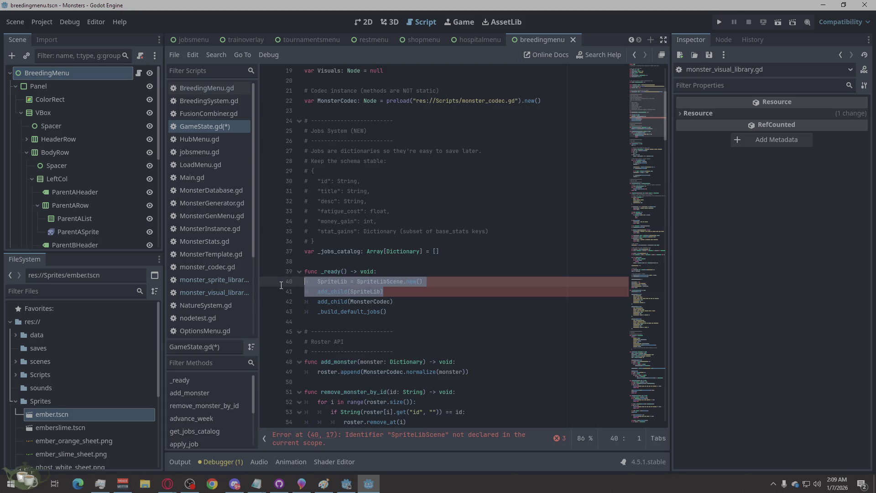
{"action": "type", "text": "# Create the visuals library instance once Visuals = MonsterVisualLib.new() add_child(Visuals)  # Register your combos Visuals.register_combo(\"Slime\", \"Slime\", preload(\"res://Sprites/slime.tscn\")) Visuals.register_combo(\"Ember\", \"Ember\", preload(\"res://Sprites/ember.tscn\")) Visuals.register_combo(\"Slime\", \"Ember\", preload(\"res://Sprites/slimeember.tscn\")) Visuals.register_combo(\"Ember\", \"Slime\", preload(\"res://Sprites/emberslime.tscn\"))"}
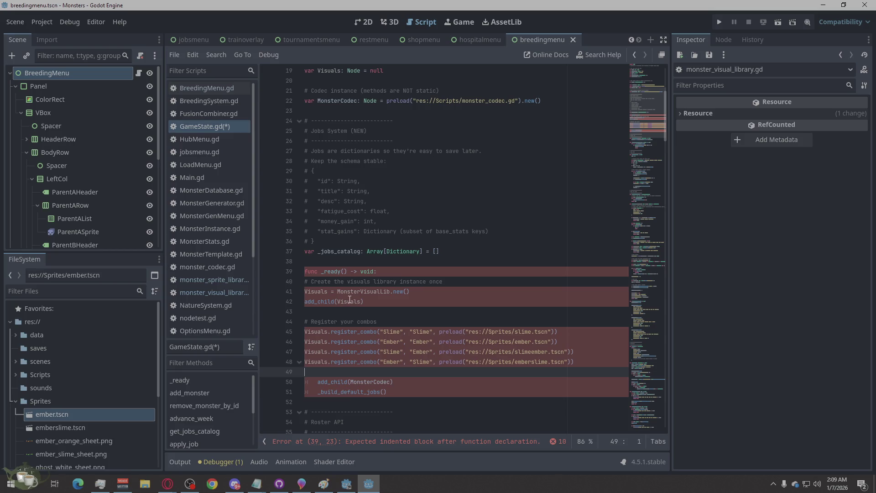
Step: Indent the Visuals setup lines and four register_combo lines into _ready
{"action": "left_click", "coordinate": [308, 292]}
{"action": "key", "text": "Tab"}
{"action": "left_click", "coordinate": [306, 301]}
{"action": "key", "text": "Tab"}
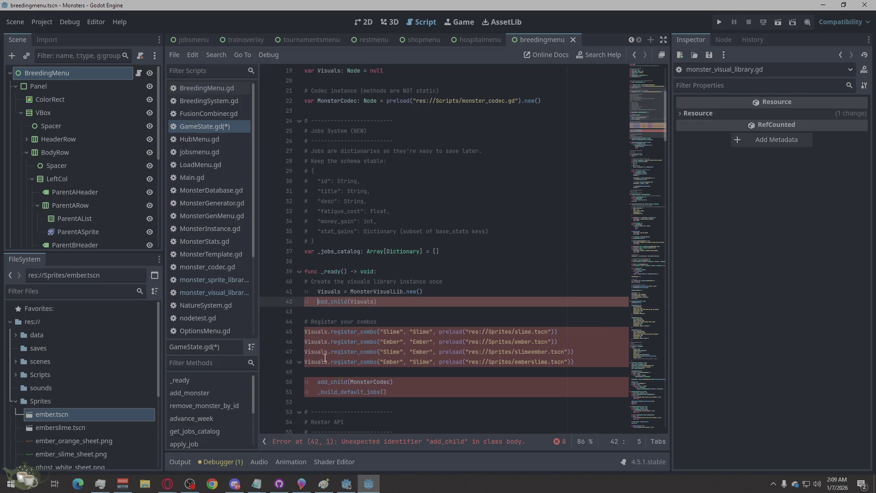
{"action": "left_click", "coordinate": [305, 332]}
{"action": "key", "text": "Tab"}
{"action": "left_click", "coordinate": [305, 342]}
{"action": "key", "text": "Tab"}
{"action": "left_click", "coordinate": [309, 356]}
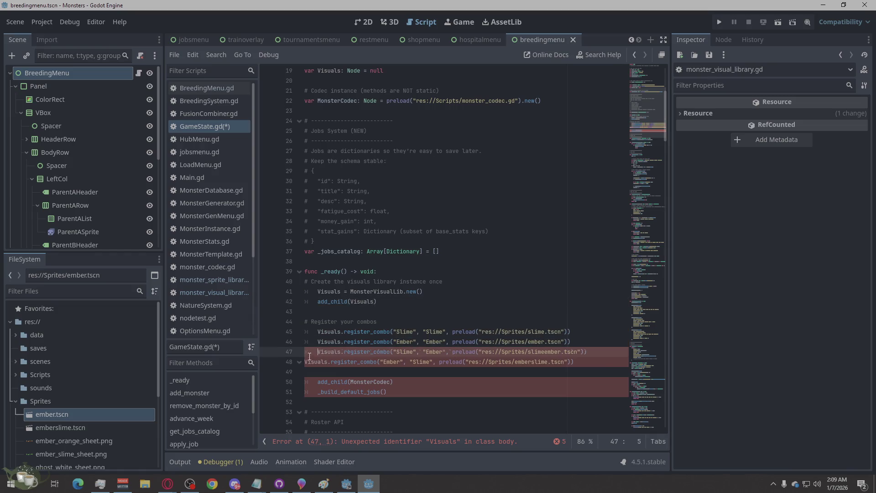
{"action": "key", "text": "Tab"}
{"action": "left_click", "coordinate": [305, 362]}
{"action": "key", "text": "Tab"}
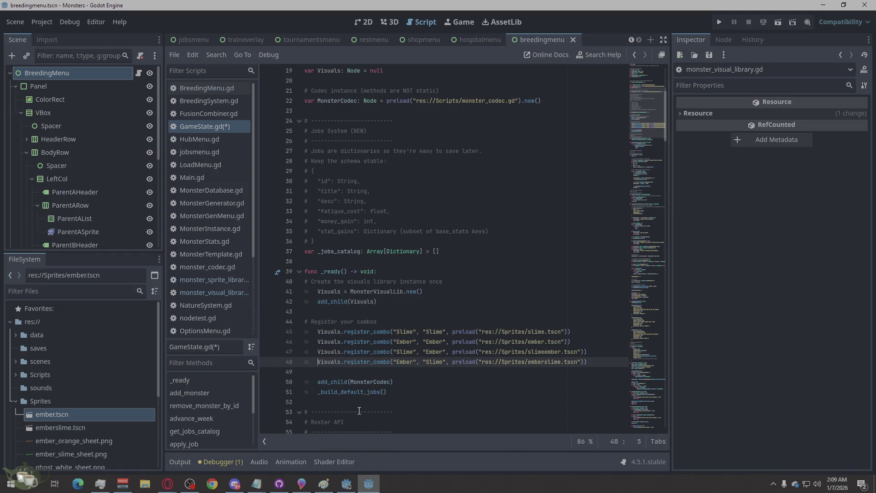
Step: Save GameState.gd, then bring up BreedingMenu.gd
{"action": "key", "text": "ctrl+s"}
{"action": "mouse_move", "coordinate": [452, 348]}
{"action": "scroll", "coordinate": [423, 304], "scroll_direction": "down", "scroll_amount": 2}
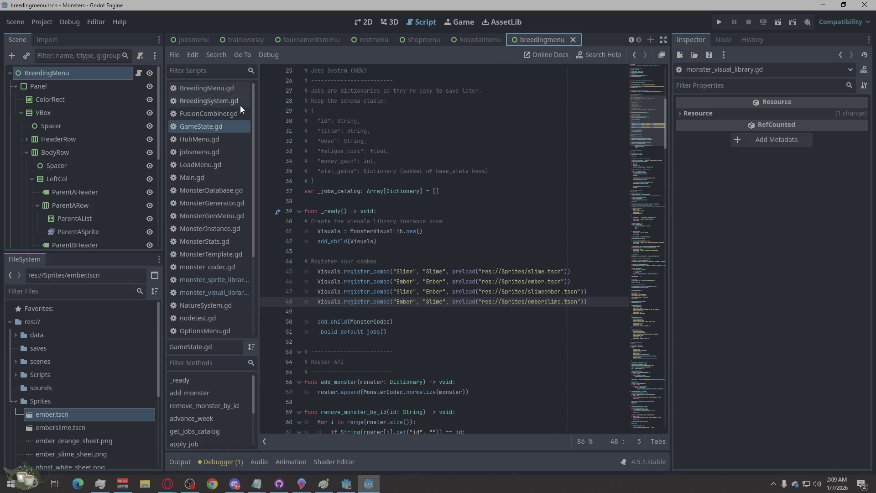
{"action": "left_click", "coordinate": [219, 87]}
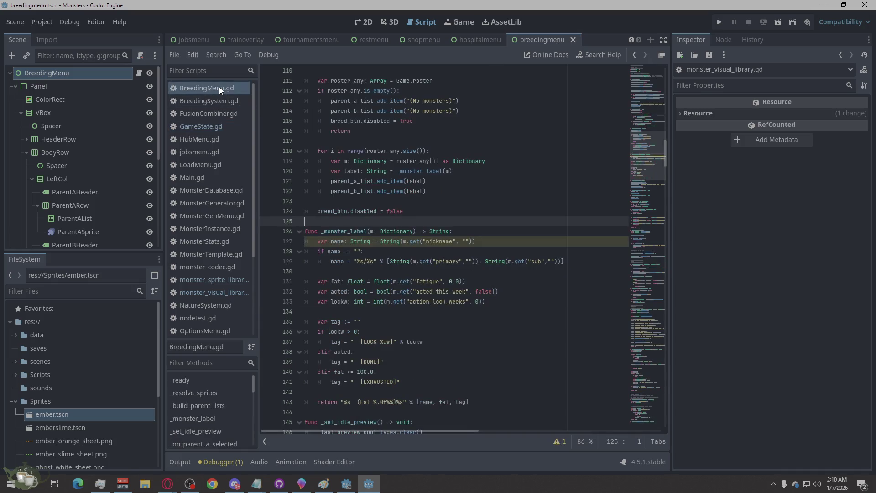
Step: Scroll through BreedingMenu.gd's parent-list code and select the RightCol container node
{"action": "scroll", "coordinate": [458, 195], "scroll_direction": "down", "scroll_amount": 10}
{"action": "scroll", "coordinate": [458, 194], "scroll_direction": "up", "scroll_amount": 13}
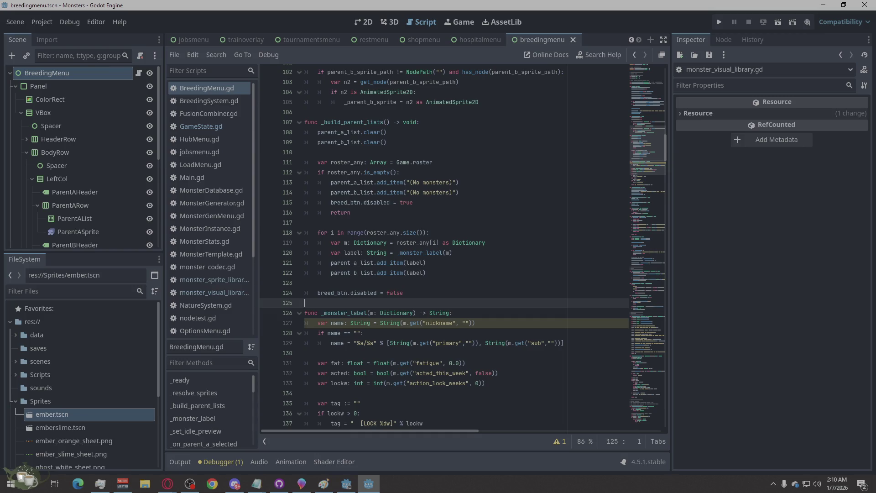
{"action": "key", "text": "alt+Tab"}
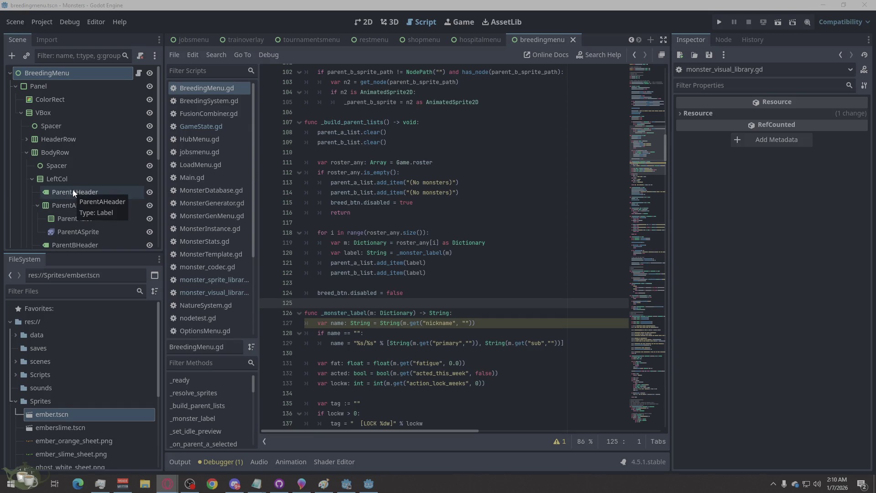
{"action": "scroll", "coordinate": [44, 154], "scroll_direction": "down", "scroll_amount": 1}
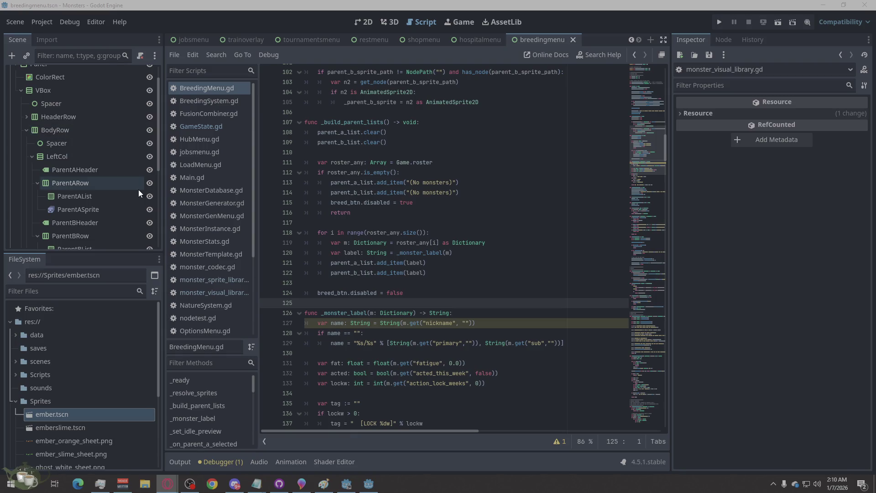
{"action": "scroll", "coordinate": [138, 189], "scroll_direction": "down", "scroll_amount": 2}
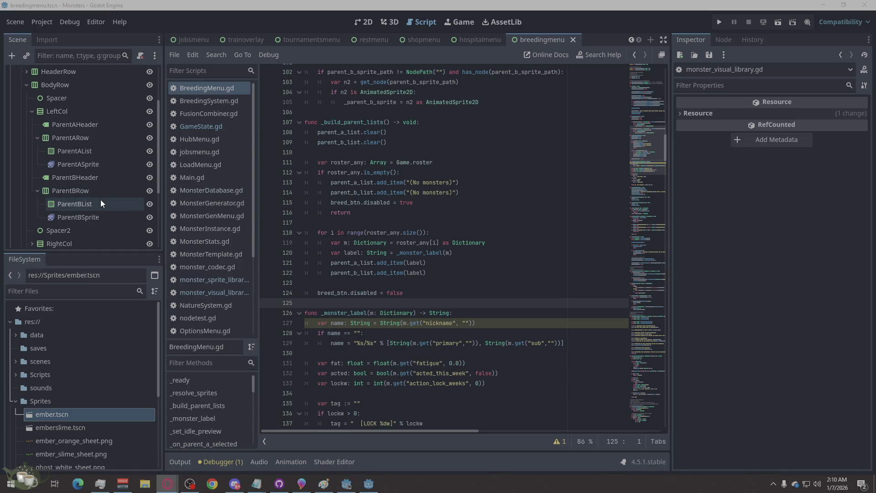
{"action": "scroll", "coordinate": [94, 196], "scroll_direction": "down", "scroll_amount": 2}
{"action": "left_click", "coordinate": [78, 200]}
{"action": "left_click", "coordinate": [33, 197]}
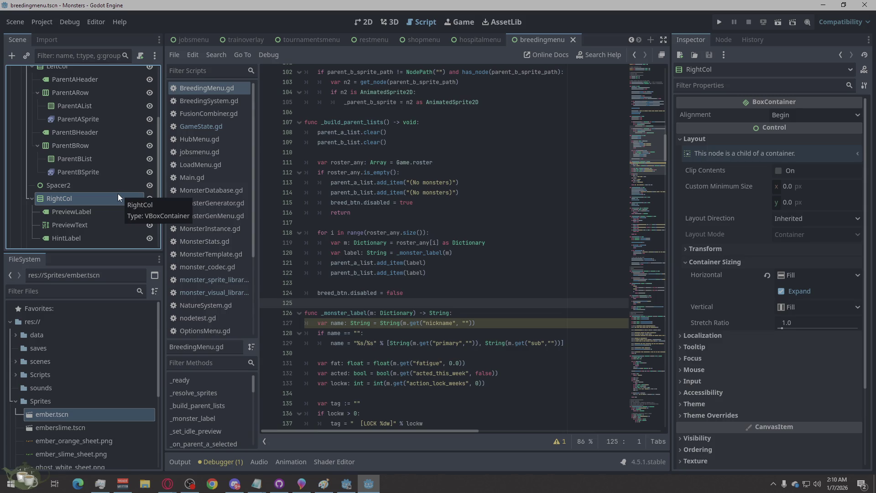
{"action": "left_click", "coordinate": [66, 226]}
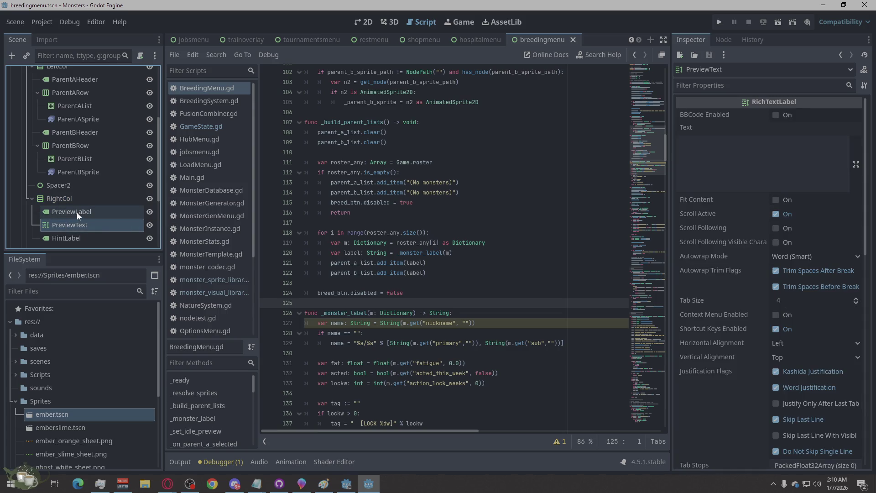
{"action": "left_click", "coordinate": [77, 212]}
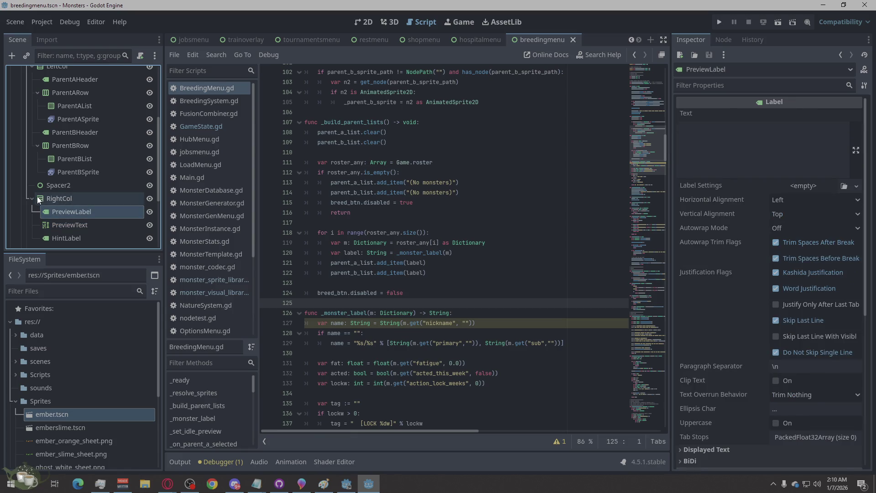
{"action": "scroll", "coordinate": [64, 201], "scroll_direction": "down", "scroll_amount": 2}
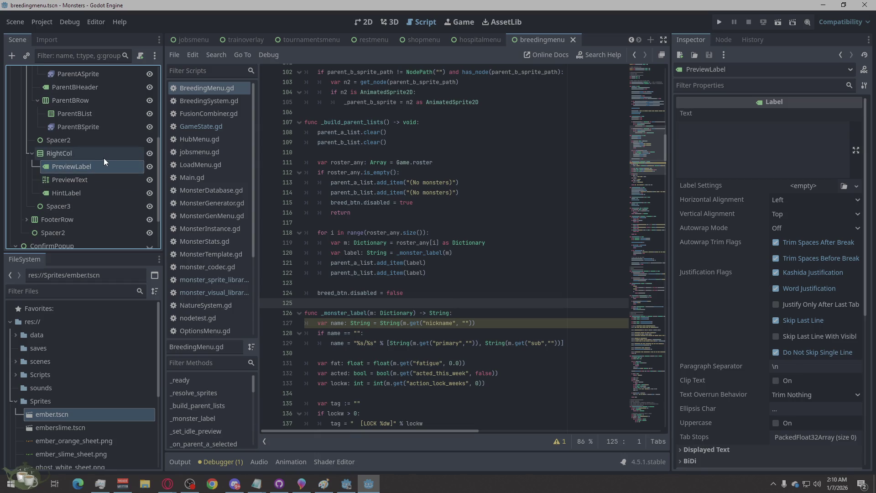
{"action": "scroll", "coordinate": [422, 338], "scroll_direction": "up", "scroll_amount": 15}
{"action": "scroll", "coordinate": [422, 338], "scroll_direction": "up", "scroll_amount": 15}
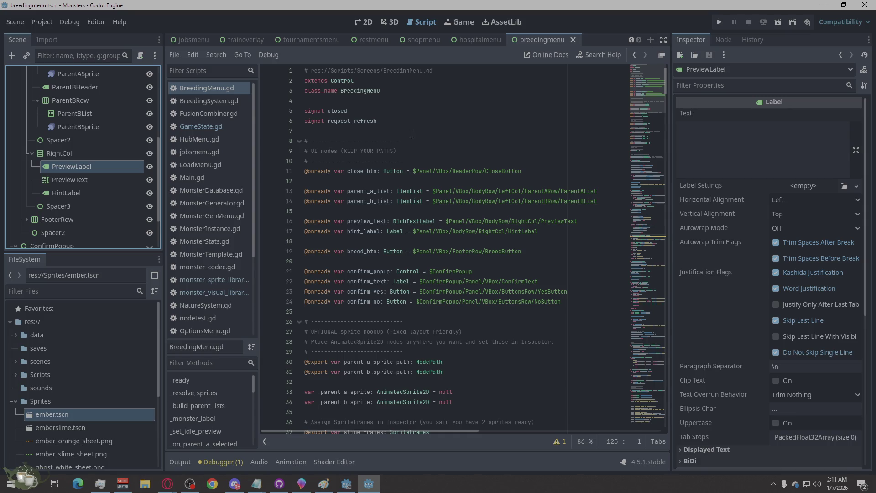
Step: Change the ParentAHeader node's type to RichTextLabel
{"action": "scroll", "coordinate": [64, 148], "scroll_direction": "up", "scroll_amount": 1}
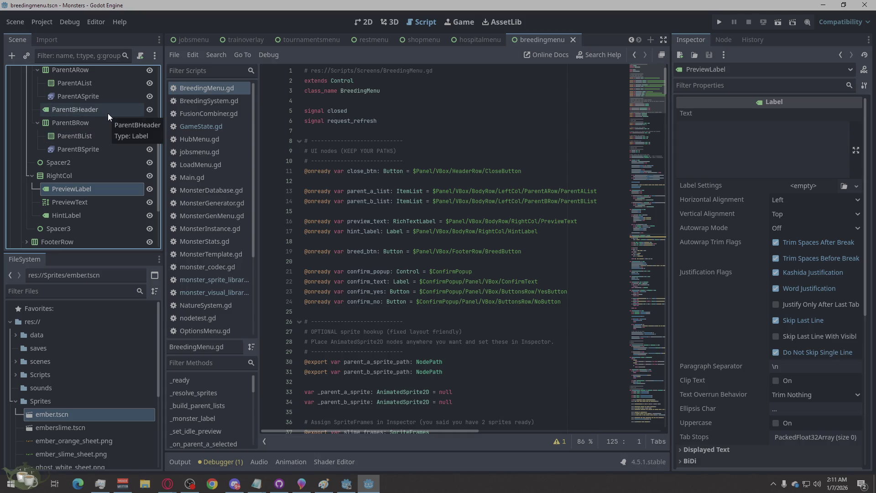
{"action": "scroll", "coordinate": [109, 117], "scroll_direction": "up", "scroll_amount": 4}
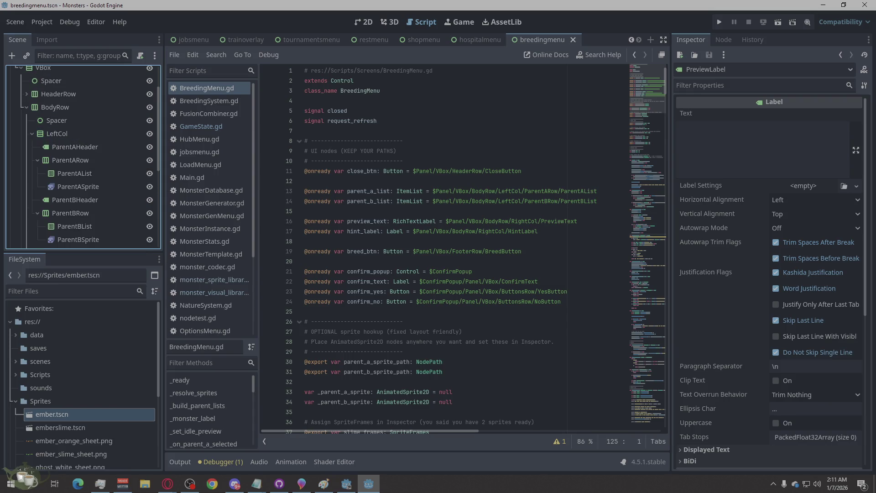
{"action": "key", "text": "alt+Tab"}
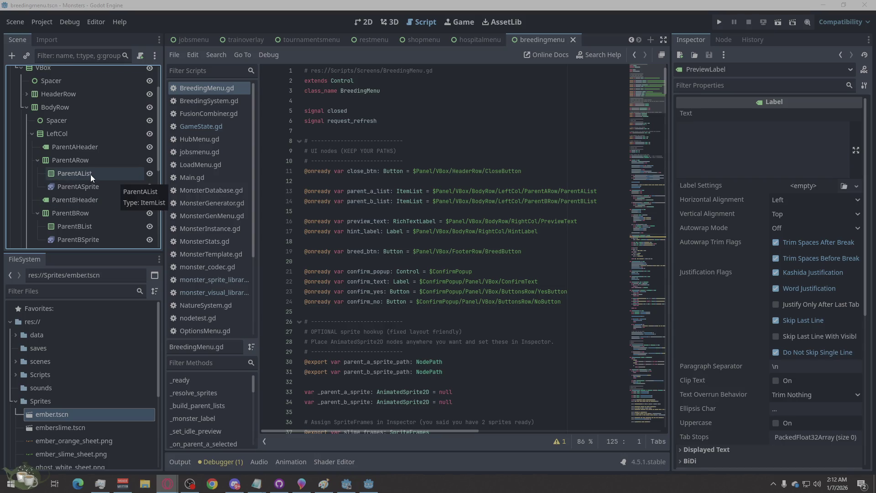
{"action": "left_click", "coordinate": [70, 146]}
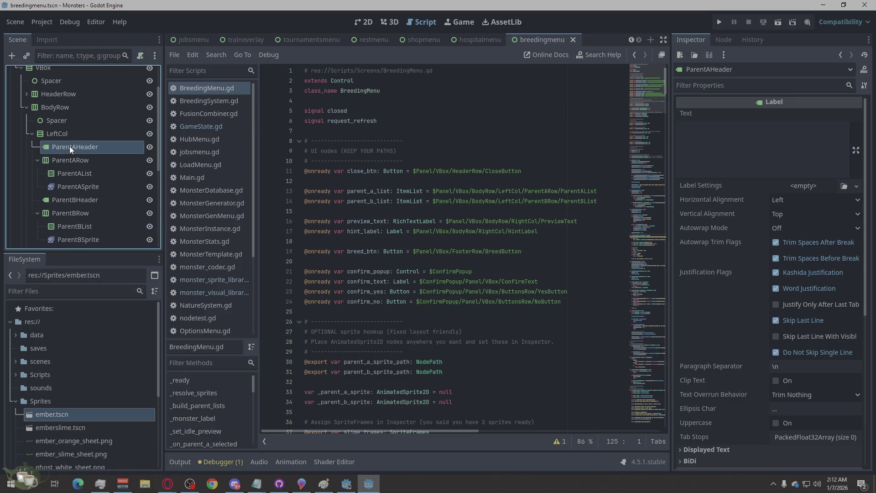
{"action": "right_click", "coordinate": [69, 146]}
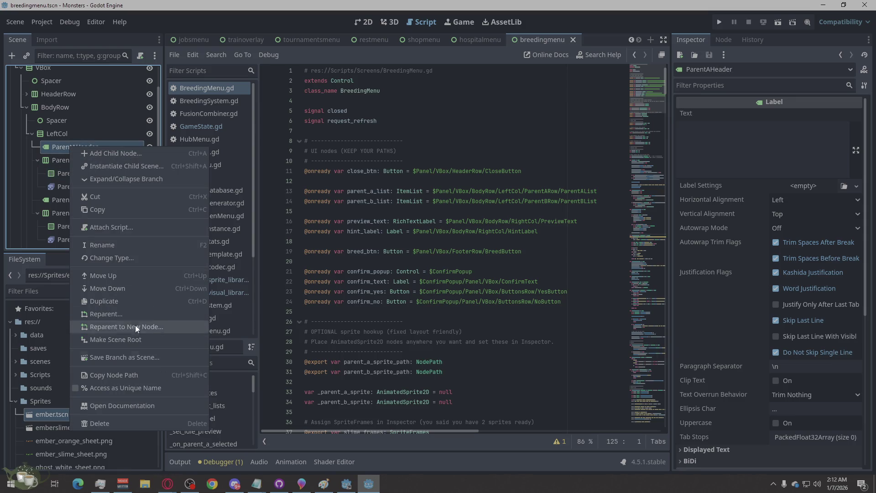
{"action": "left_click", "coordinate": [132, 258]}
{"action": "type", "text": "r"}
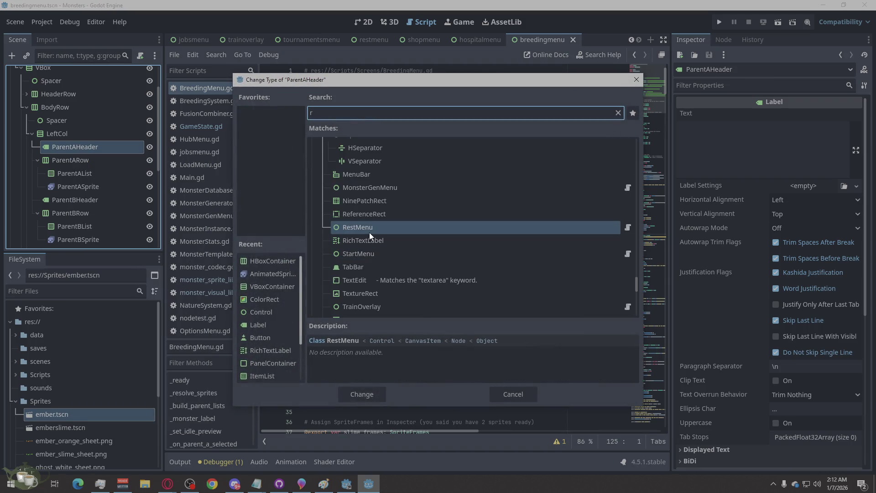
{"action": "left_click", "coordinate": [371, 240]}
{"action": "left_click", "coordinate": [349, 395]}
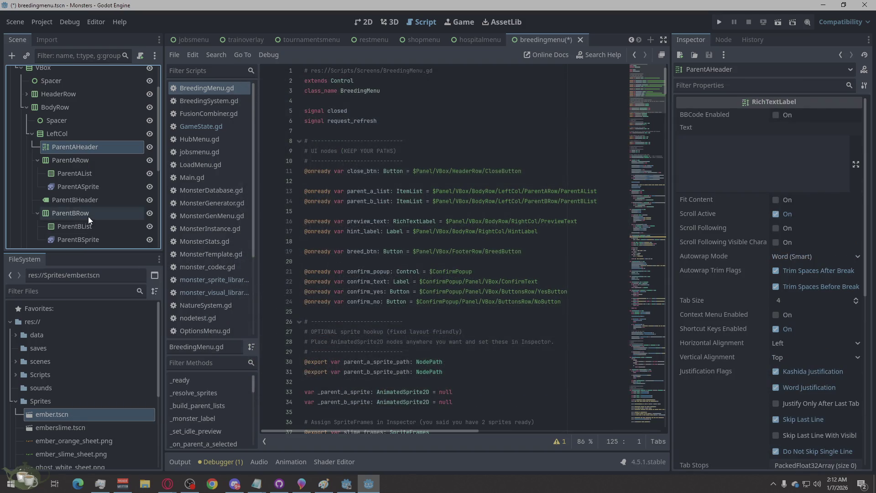
Step: Rename the converted node from ParentAHeader to ParentAStats
{"action": "double_click", "coordinate": [73, 148]}
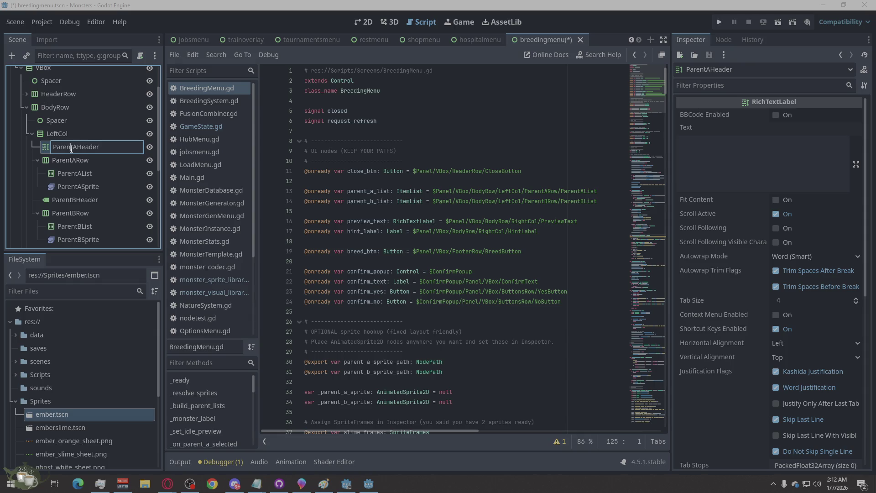
{"action": "left_click", "coordinate": [105, 146]}
{"action": "left_click_drag", "start_coordinate": [112, 147], "coordinate": [76, 147]}
{"action": "type", "text": "Stats"}
{"action": "key", "text": "Return"}
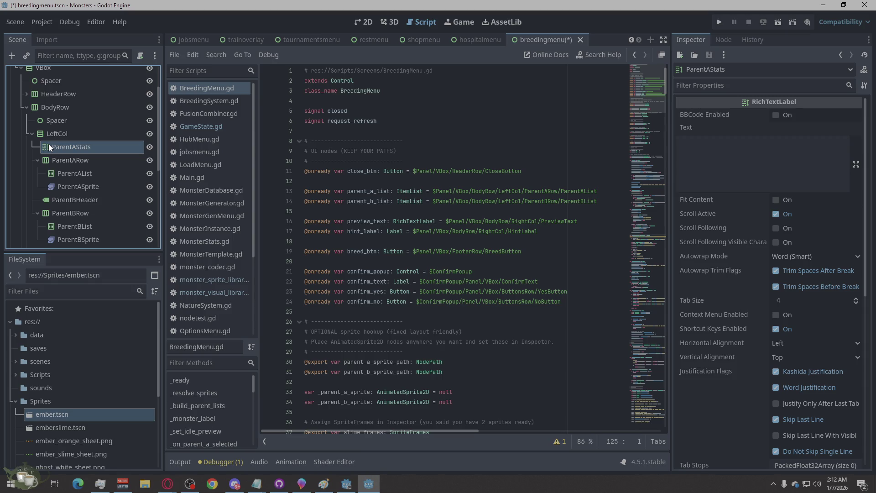
Step: Duplicate ParentAStats and name the copy ParentBStats
{"action": "key", "text": "ctrl+d"}
{"action": "double_click", "coordinate": [74, 161]}
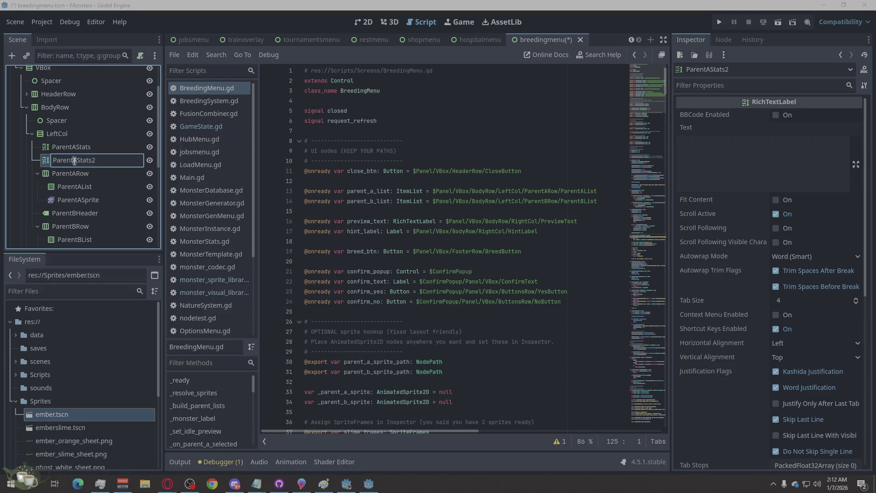
{"action": "type", "text": "B"}
{"action": "key", "text": "BackSpace"}
{"action": "key", "text": "Return"}
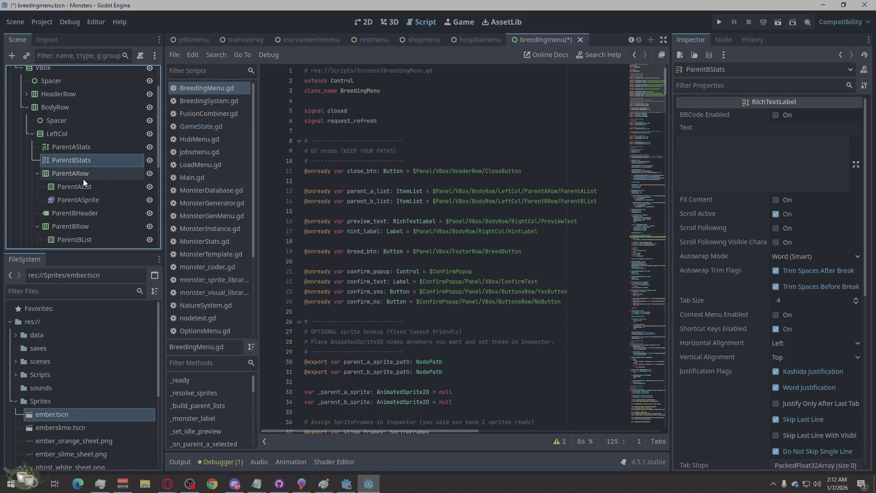
{"action": "left_click", "coordinate": [65, 173]}
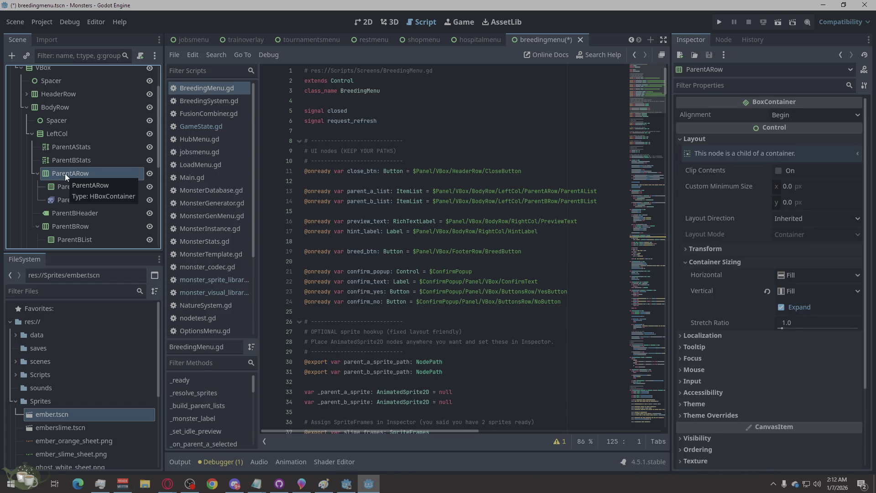
Step: Delete ParentARow, ParentBHeader and ParentBRow from LeftCol, confirming each deletion
{"action": "right_click", "coordinate": [65, 173]}
{"action": "left_click", "coordinate": [96, 450]}
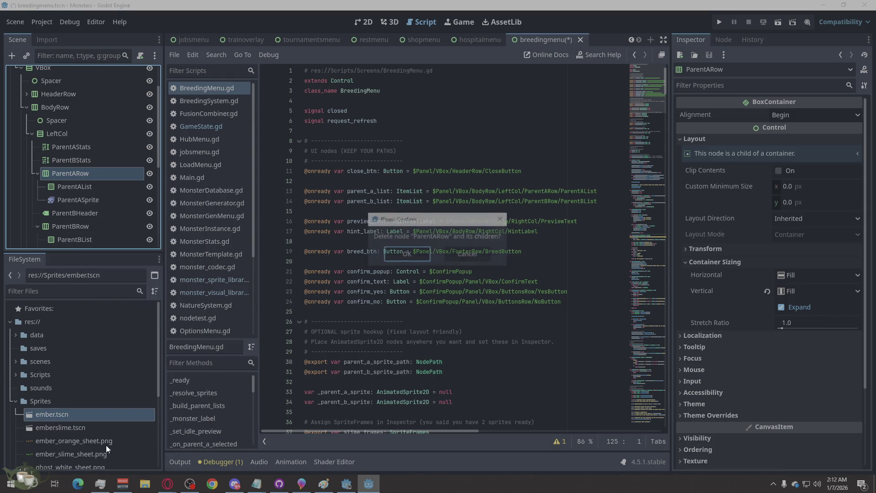
{"action": "left_click", "coordinate": [414, 256]}
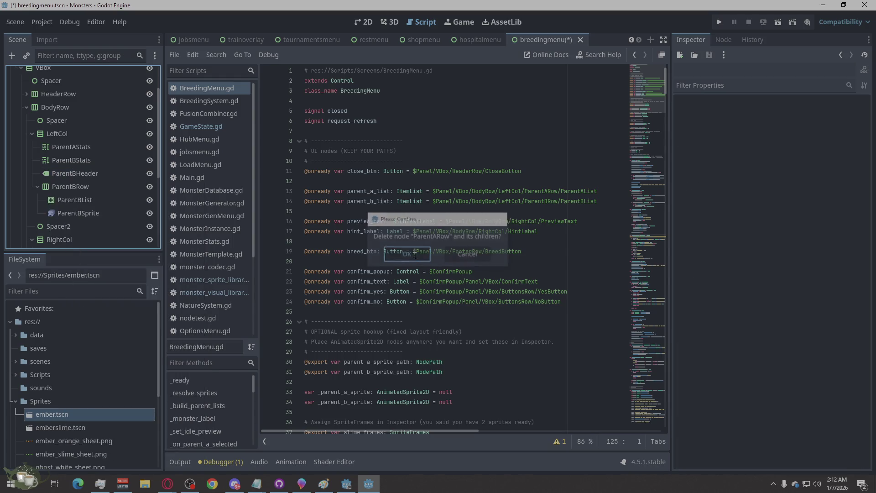
{"action": "left_click", "coordinate": [80, 179]}
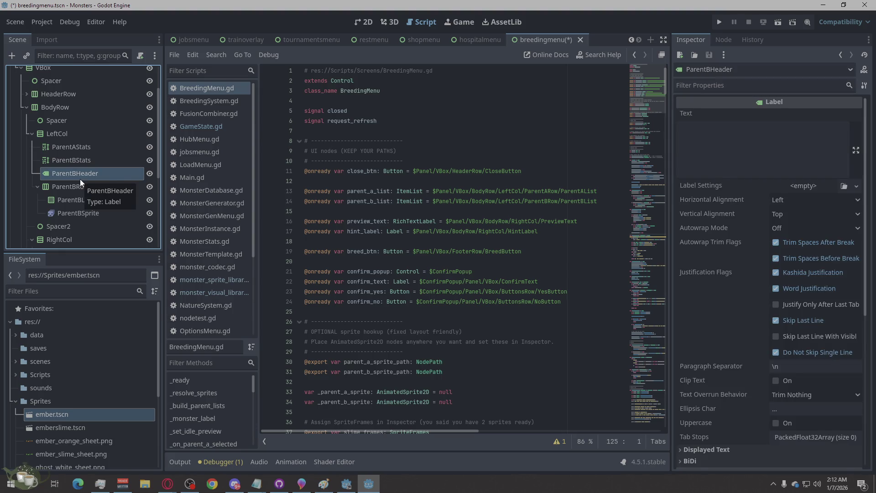
{"action": "right_click", "coordinate": [81, 179]}
{"action": "left_click", "coordinate": [123, 454]}
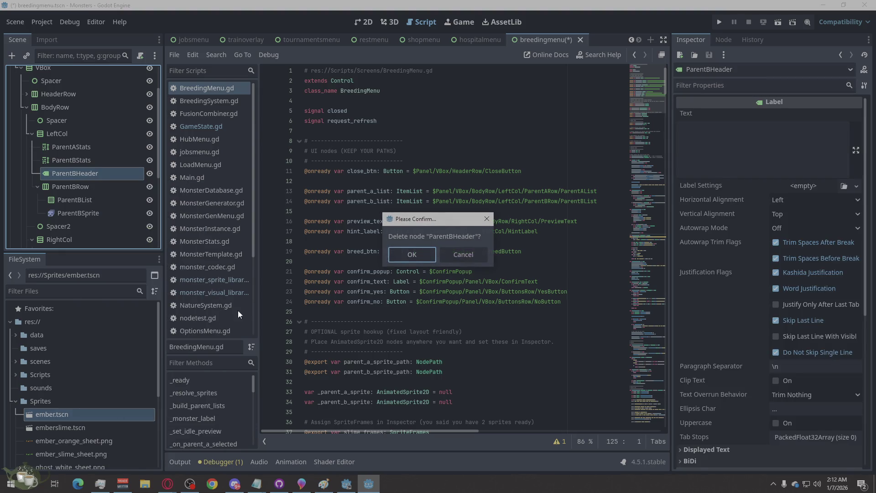
{"action": "left_click", "coordinate": [417, 259]}
{"action": "right_click", "coordinate": [73, 176]}
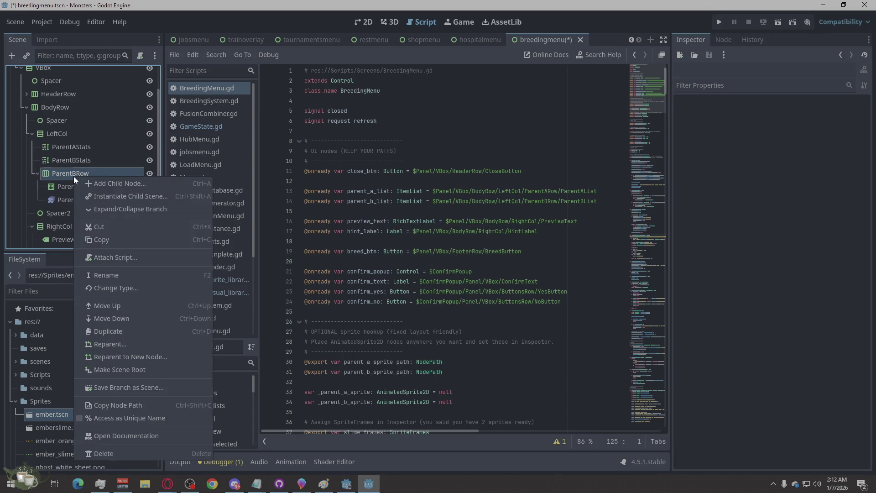
{"action": "left_click", "coordinate": [108, 449]}
{"action": "left_click", "coordinate": [403, 256]}
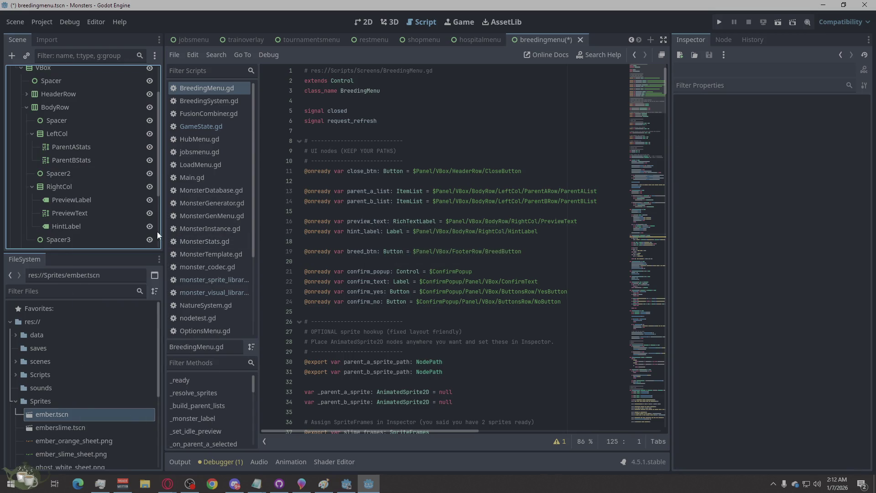
{"action": "left_click", "coordinate": [79, 136]}
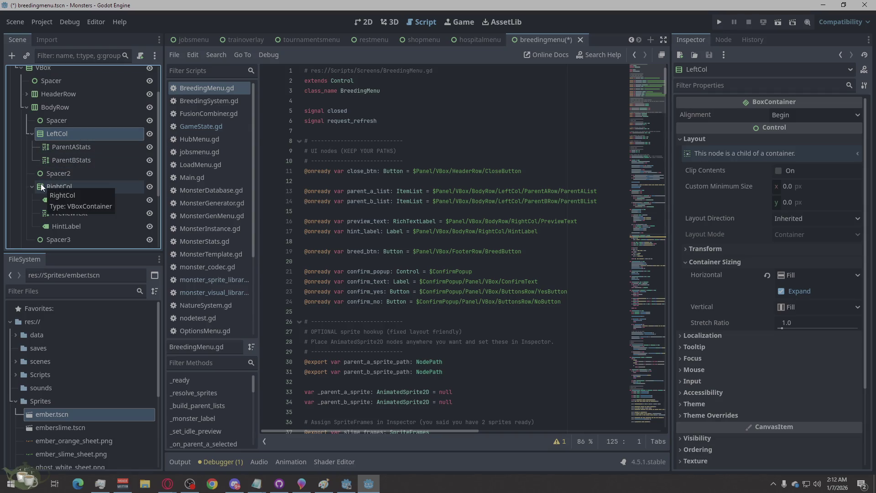
Step: Duplicate LeftCol as LeftCol2 and place Spacer2 before it and Spacer3 after it
{"action": "right_click", "coordinate": [53, 135]}
{"action": "left_click", "coordinate": [97, 290]}
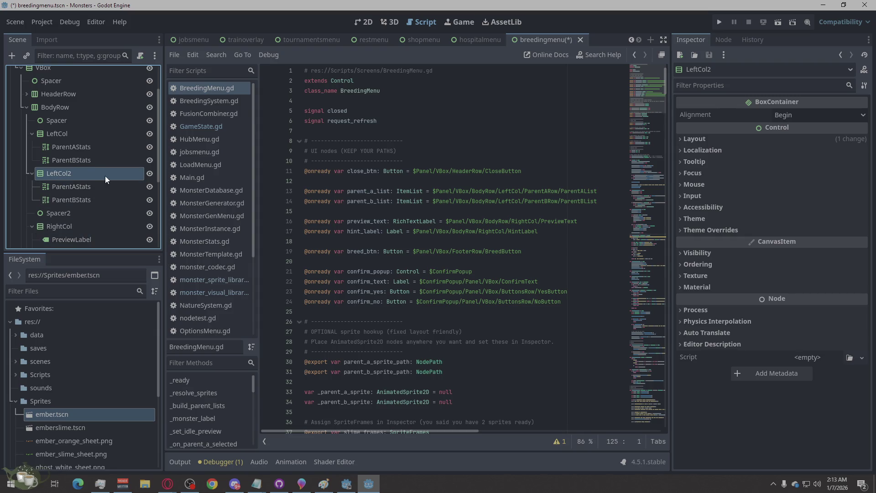
{"action": "scroll", "coordinate": [101, 176], "scroll_direction": "down", "scroll_amount": 1}
{"action": "scroll", "coordinate": [98, 172], "scroll_direction": "down", "scroll_amount": 1}
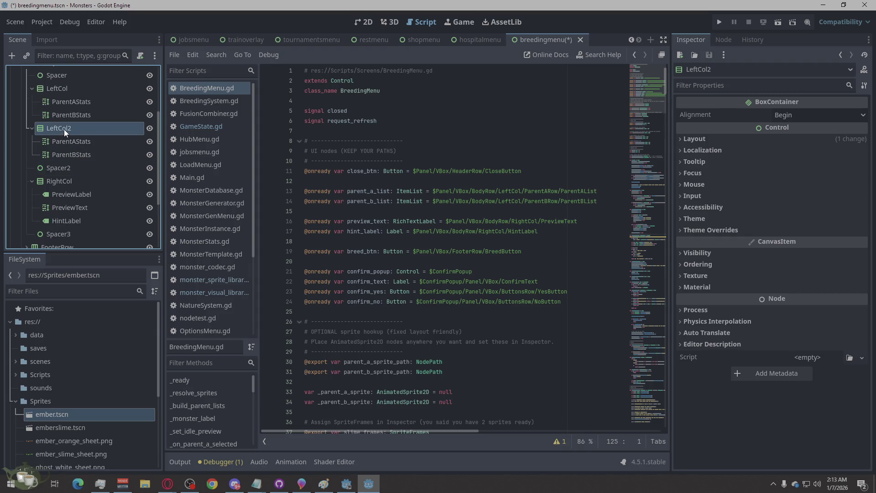
{"action": "left_click_drag", "start_coordinate": [55, 168], "coordinate": [64, 124]}
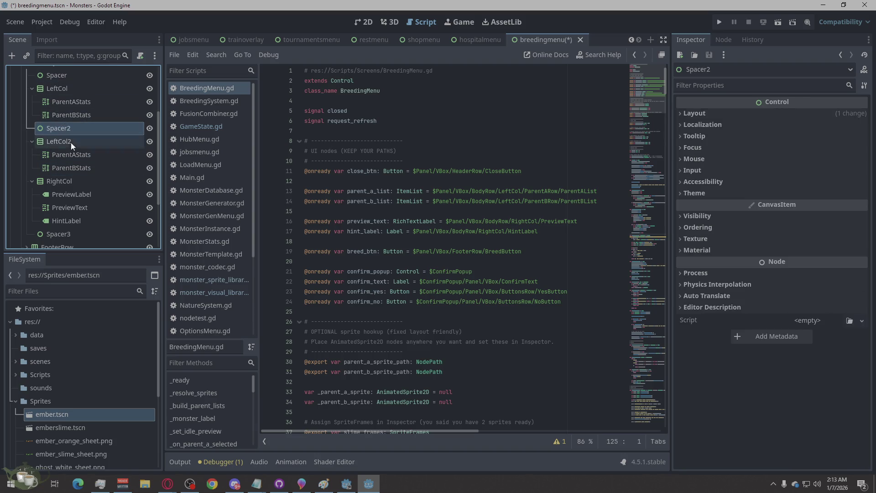
{"action": "mouse_move", "coordinate": [68, 231]}
{"action": "left_mouse_down"}
{"action": "mouse_move", "coordinate": [64, 152]}
{"action": "mouse_move", "coordinate": [76, 136]}
{"action": "mouse_move", "coordinate": [74, 172]}
{"action": "mouse_move", "coordinate": [48, 177]}
{"action": "left_mouse_up"}
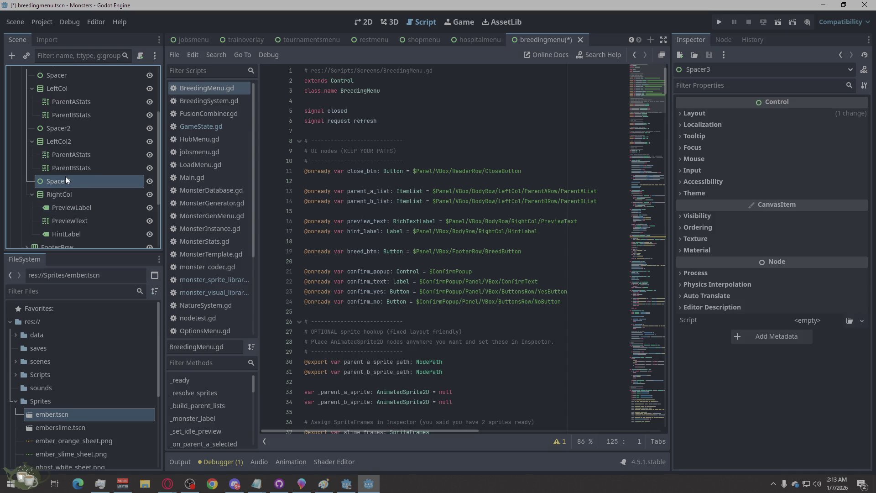
Step: Duplicate Spacer3 into Spacer4 and move it below RightCol
{"action": "key", "text": "ctrl+d"}
{"action": "right_click", "coordinate": [71, 195]}
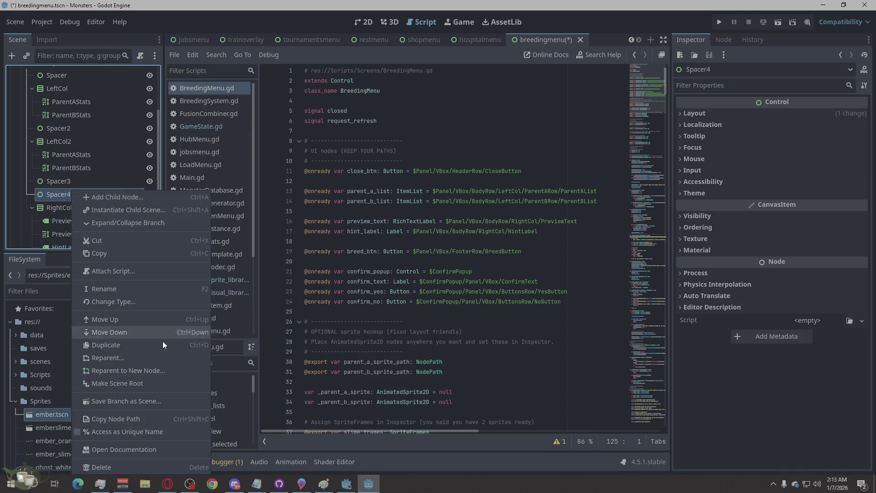
{"action": "left_click", "coordinate": [139, 332]}
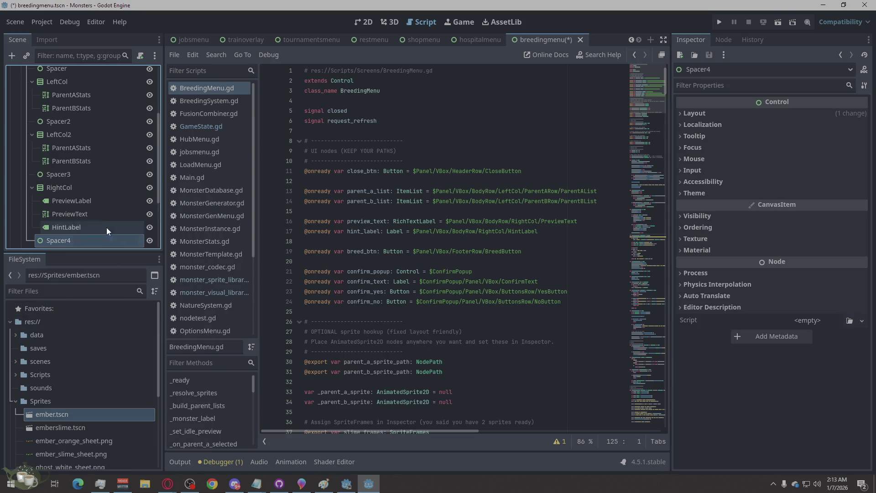
{"action": "scroll", "coordinate": [105, 222], "scroll_direction": "up", "scroll_amount": 1}
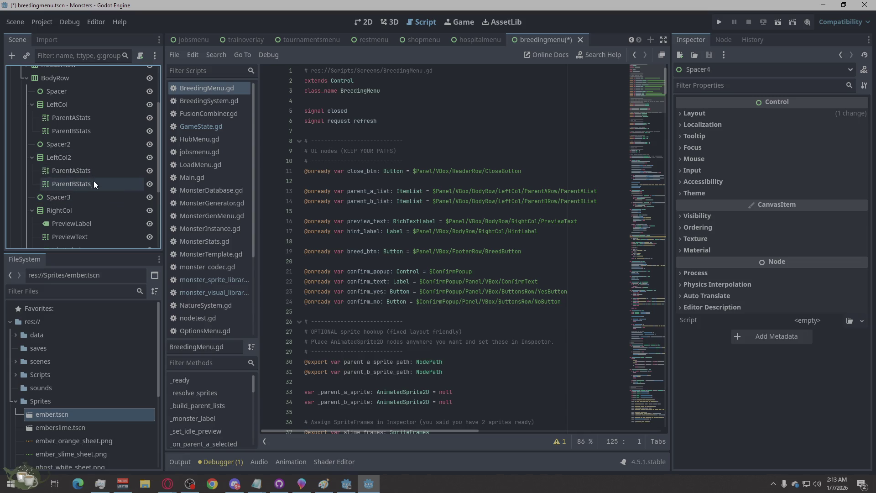
{"action": "scroll", "coordinate": [88, 157], "scroll_direction": "down", "scroll_amount": 1}
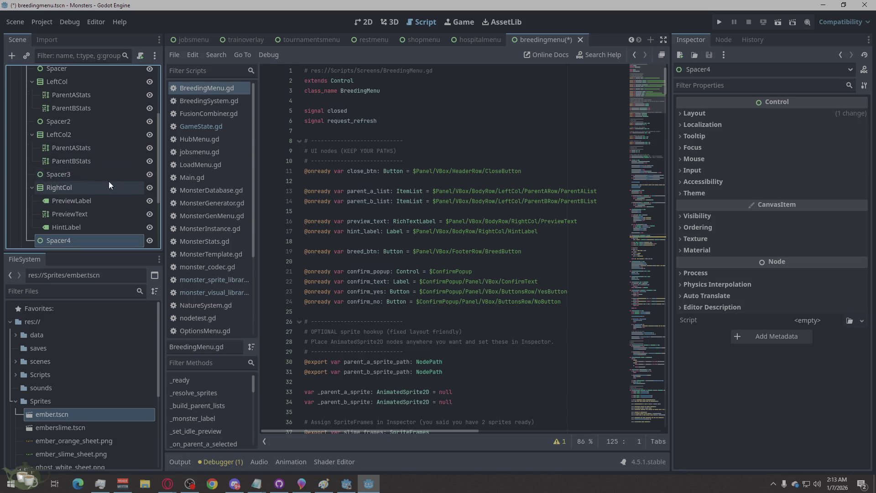
{"action": "double_click", "coordinate": [78, 130]}
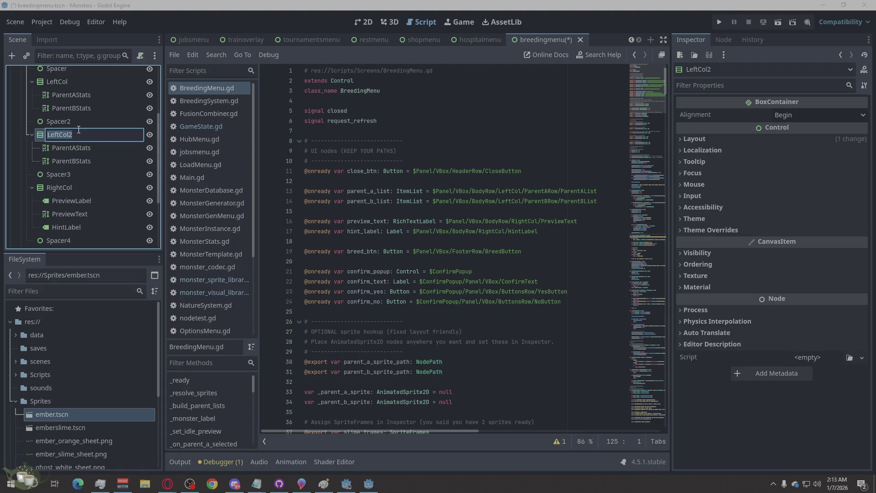
Step: Rename LeftCol2 to MidCol and its first child to ParentASpriteBox
{"action": "type", "text": "MidCol"}
{"action": "key", "text": "Return"}
{"action": "double_click", "coordinate": [95, 147]}
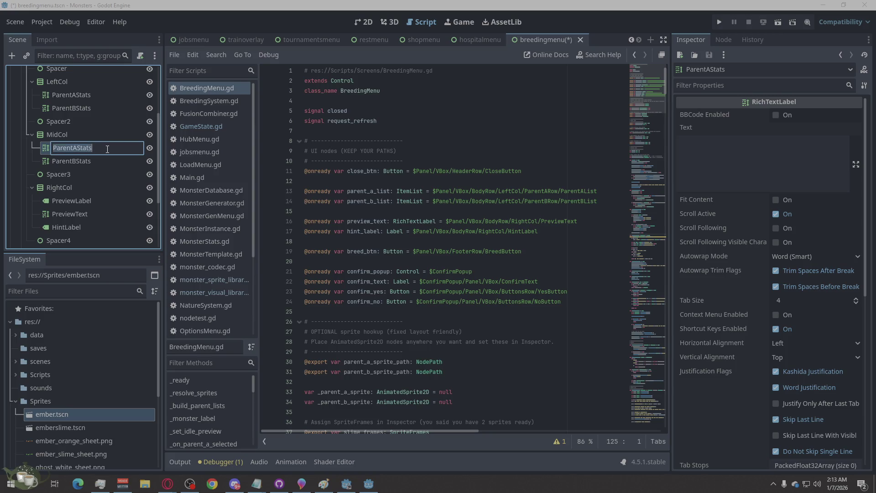
{"action": "left_click_drag", "start_coordinate": [93, 149], "coordinate": [79, 155]}
{"action": "type", "text": "SpriteBox"}
{"action": "left_click_drag", "start_coordinate": [107, 151], "coordinate": [73, 161]}
{"action": "left_click", "coordinate": [91, 161]}
Step: Rename MidCol's second child from ParentBStats to ParentBSpriteBox
{"action": "double_click", "coordinate": [92, 161]}
{"action": "type", "text": "SpriteBox"}
{"action": "key", "text": "Return"}
{"action": "left_click", "coordinate": [84, 146]}
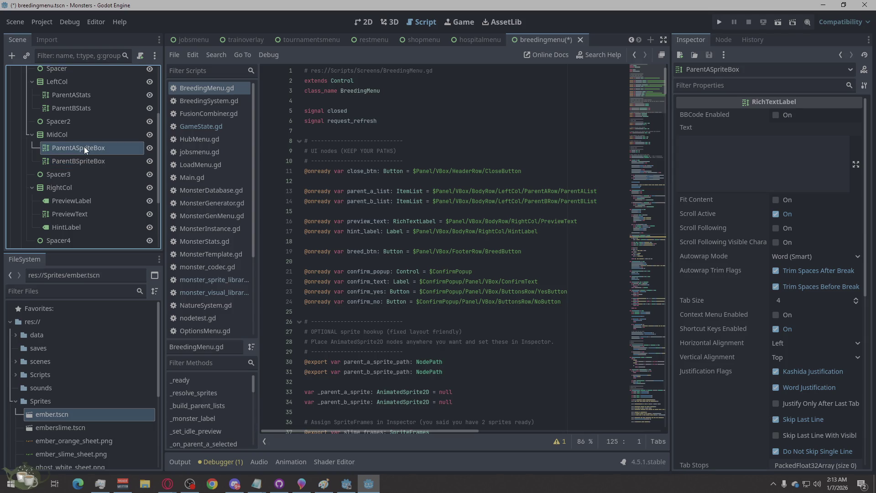
{"action": "right_click", "coordinate": [84, 146]}
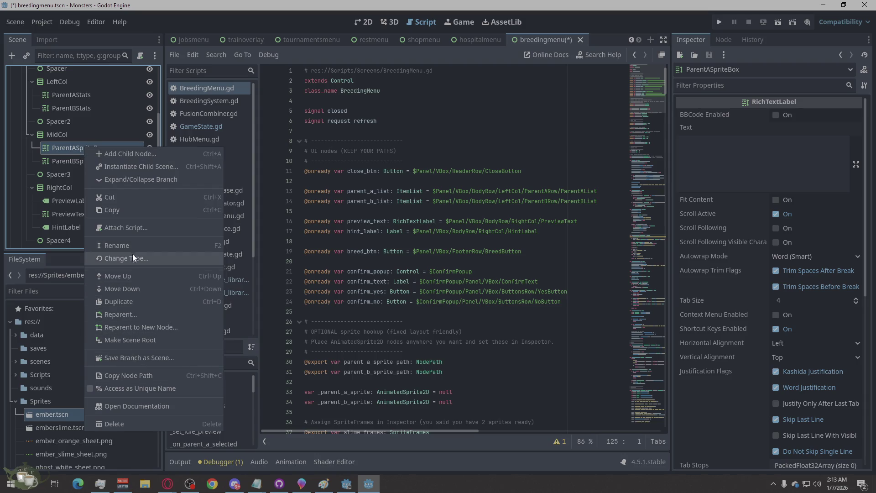
Step: Change ParentASpriteBox's node type to Control
{"action": "left_click", "coordinate": [131, 256]}
{"action": "left_click", "coordinate": [360, 172]}
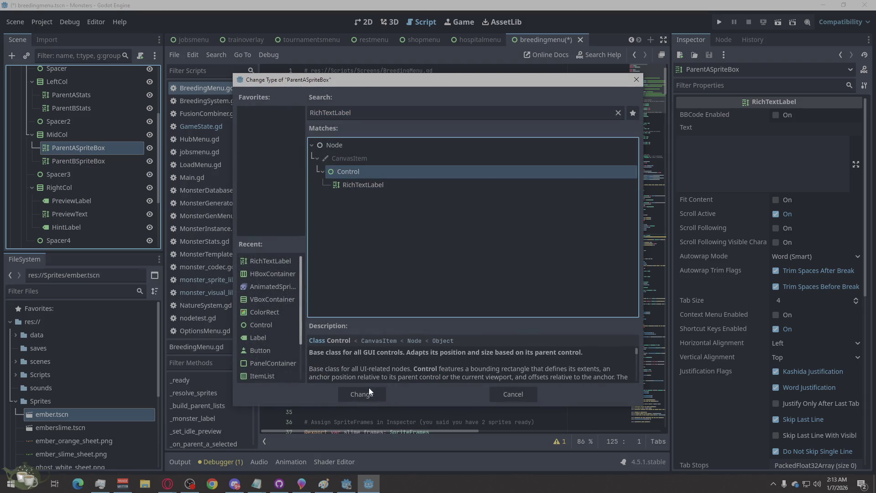
{"action": "left_click", "coordinate": [362, 393]}
{"action": "double_click", "coordinate": [92, 148]}
Step: Change ParentBSpriteBox to a Control node and show the scene in the 2D workspace
{"action": "right_click", "coordinate": [94, 161]}
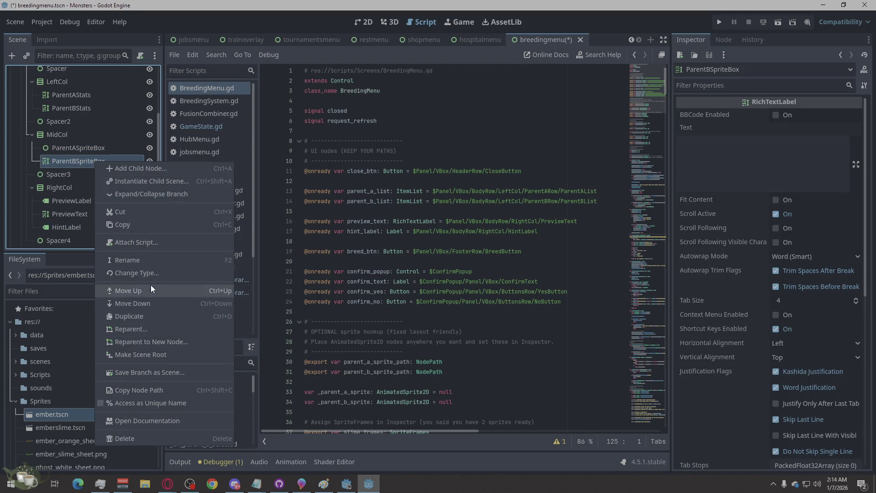
{"action": "left_click", "coordinate": [137, 273]}
{"action": "left_click", "coordinate": [351, 172]}
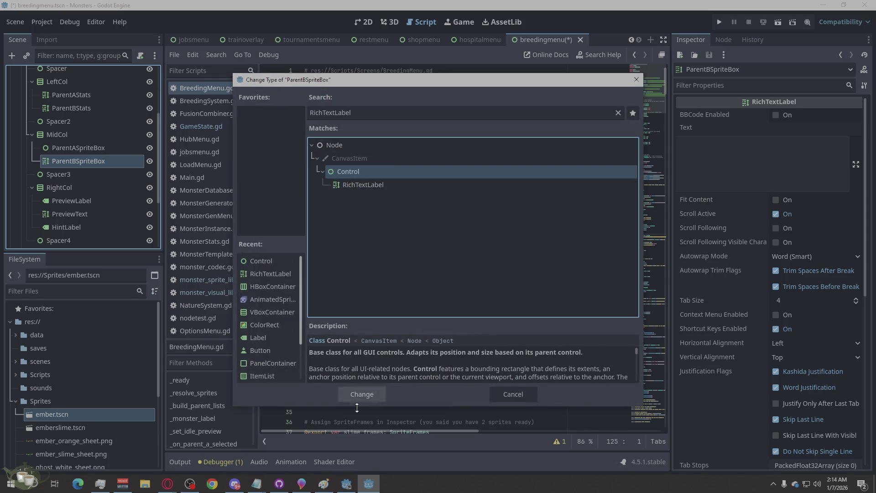
{"action": "left_click", "coordinate": [365, 393]}
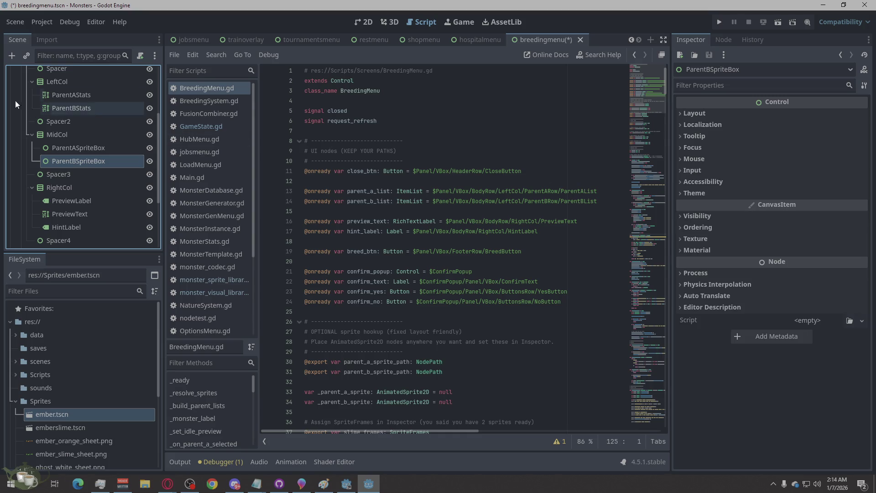
{"action": "left_click", "coordinate": [356, 21]}
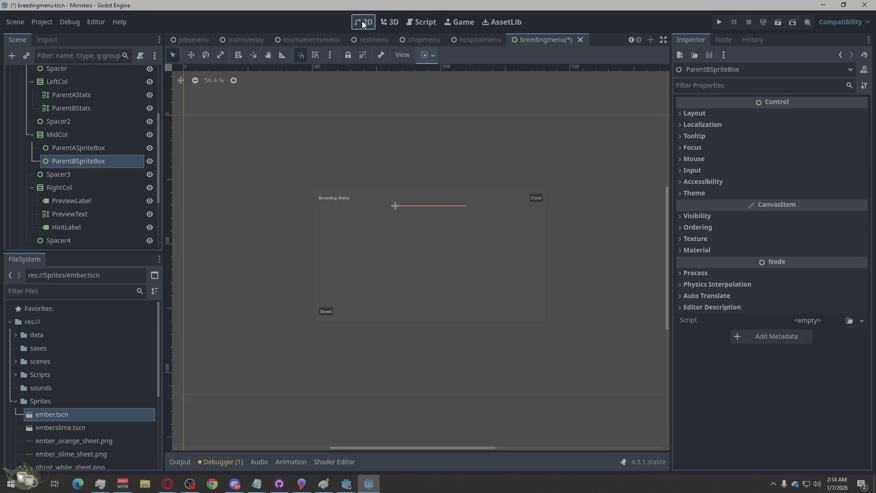
Step: Enable vertical Expand in ParentASpriteBox's container sizing
{"action": "scroll", "coordinate": [400, 248], "scroll_direction": "up", "scroll_amount": 5}
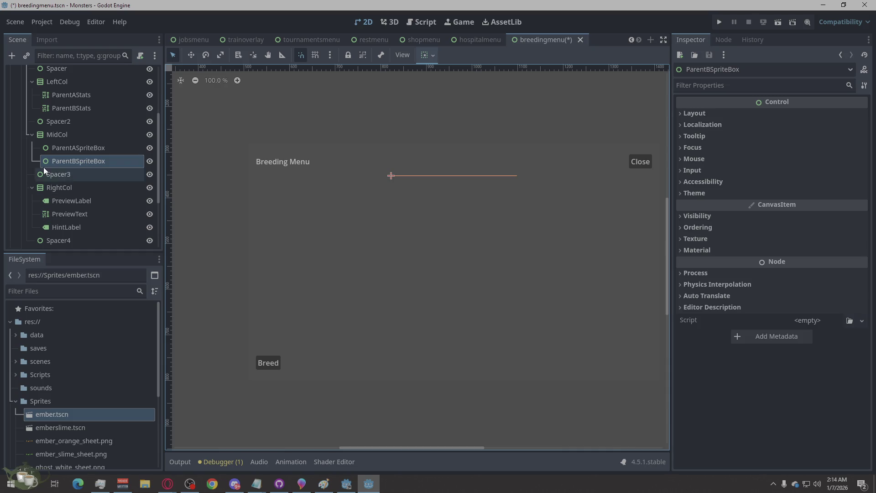
{"action": "left_click", "coordinate": [81, 140]}
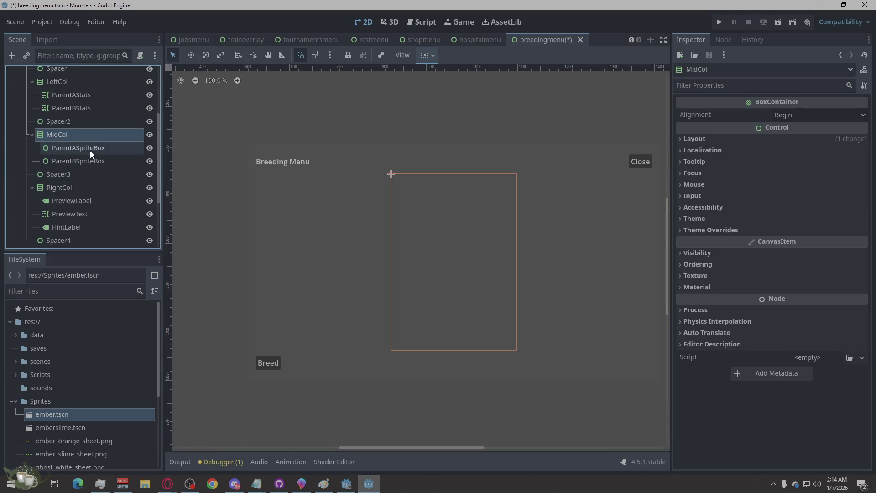
{"action": "left_click", "coordinate": [90, 151]}
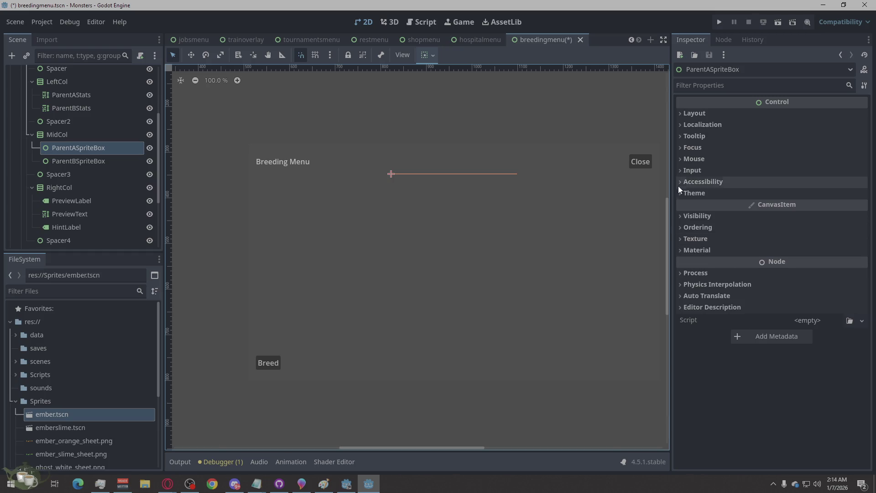
{"action": "left_click", "coordinate": [691, 114]}
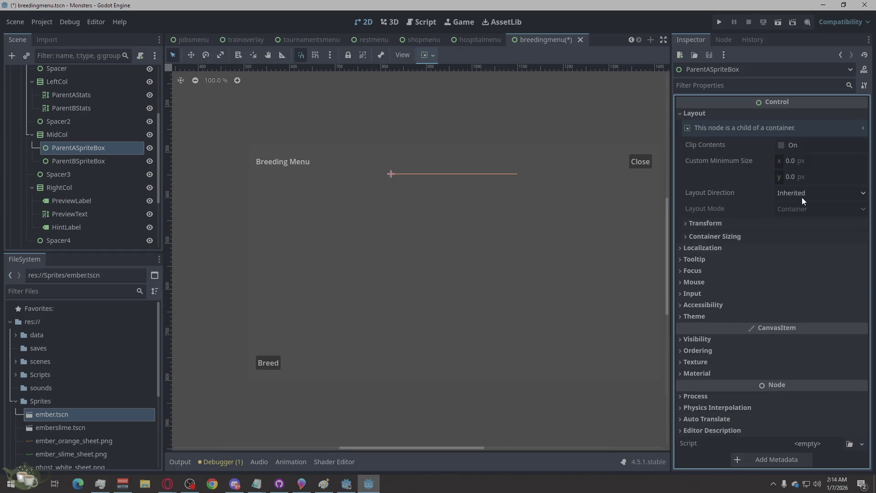
{"action": "left_click", "coordinate": [706, 235]}
{"action": "left_click", "coordinate": [783, 281]}
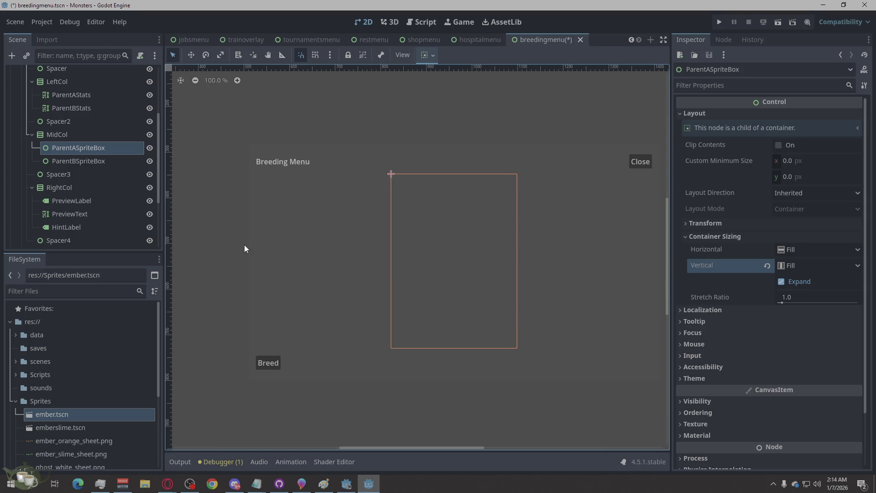
Step: Enable vertical Expand for ParentBSpriteBox and compare both sprite boxes' sizes
{"action": "left_click", "coordinate": [103, 161]}
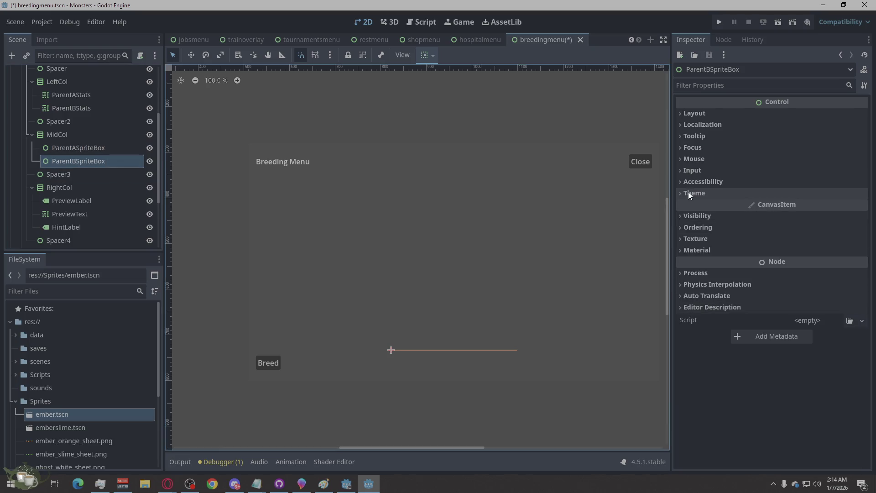
{"action": "left_click", "coordinate": [692, 113]}
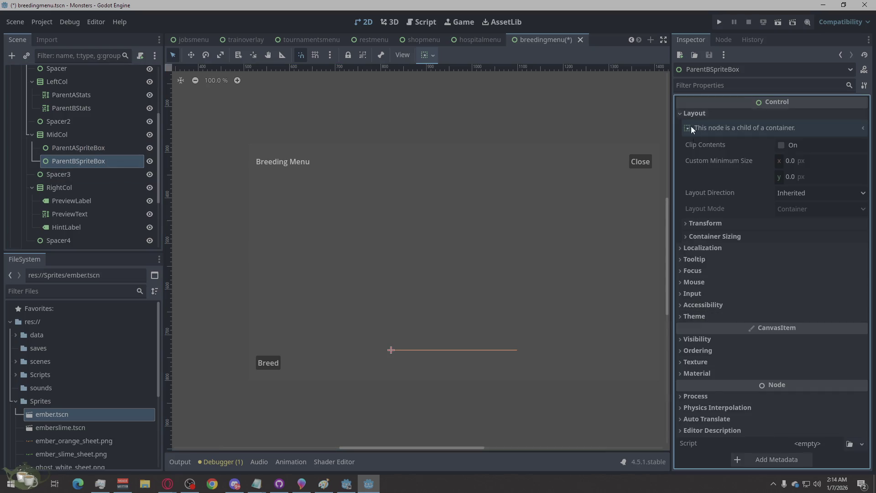
{"action": "left_click", "coordinate": [718, 234]}
{"action": "left_click", "coordinate": [781, 282]}
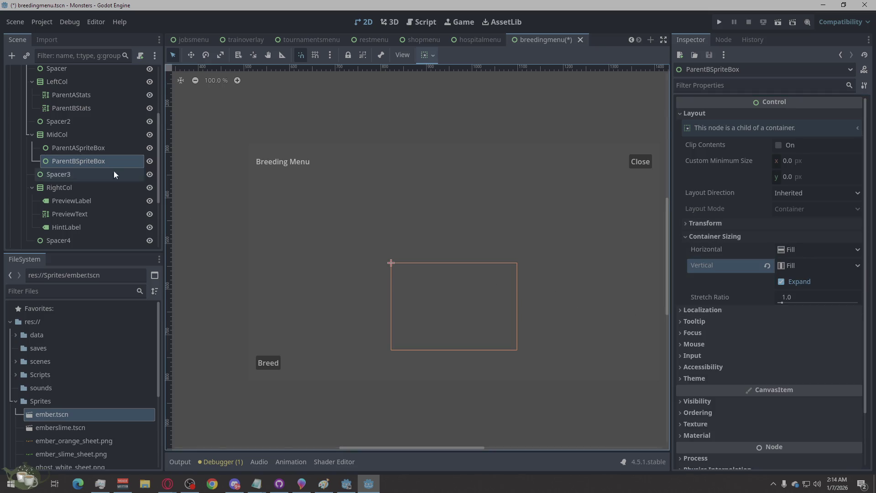
{"action": "left_click", "coordinate": [91, 148]}
{"action": "left_click", "coordinate": [85, 161]}
{"action": "left_click", "coordinate": [89, 146]}
{"action": "left_click", "coordinate": [88, 158]}
{"action": "left_click", "coordinate": [96, 147]}
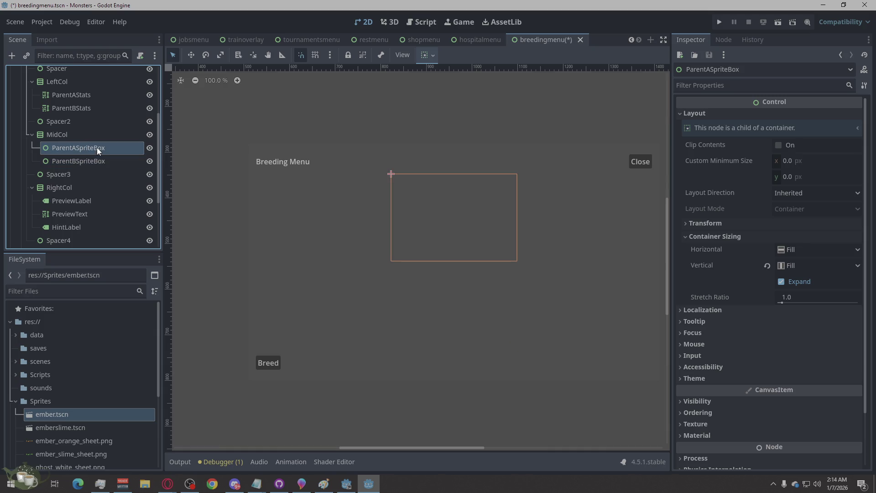
{"action": "left_click", "coordinate": [93, 157]}
{"action": "left_click", "coordinate": [96, 146]}
Step: Enable vertical Expand in ParentAStats' container sizing
{"action": "scroll", "coordinate": [75, 116], "scroll_direction": "up", "scroll_amount": 2}
{"action": "left_click", "coordinate": [71, 140]}
{"action": "left_click", "coordinate": [71, 154]}
{"action": "left_click", "coordinate": [78, 139]}
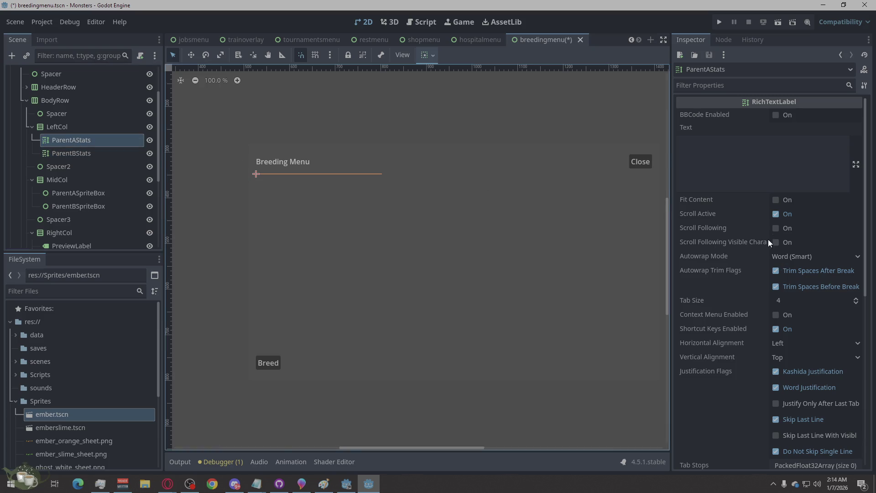
{"action": "scroll", "coordinate": [768, 234], "scroll_direction": "down", "scroll_amount": 5}
{"action": "left_click", "coordinate": [703, 274]}
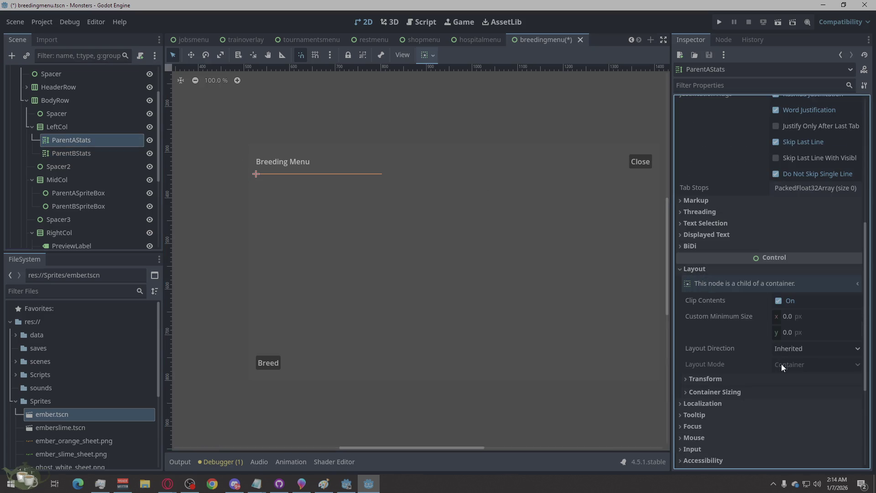
{"action": "left_click", "coordinate": [771, 391]}
{"action": "left_click", "coordinate": [781, 437]}
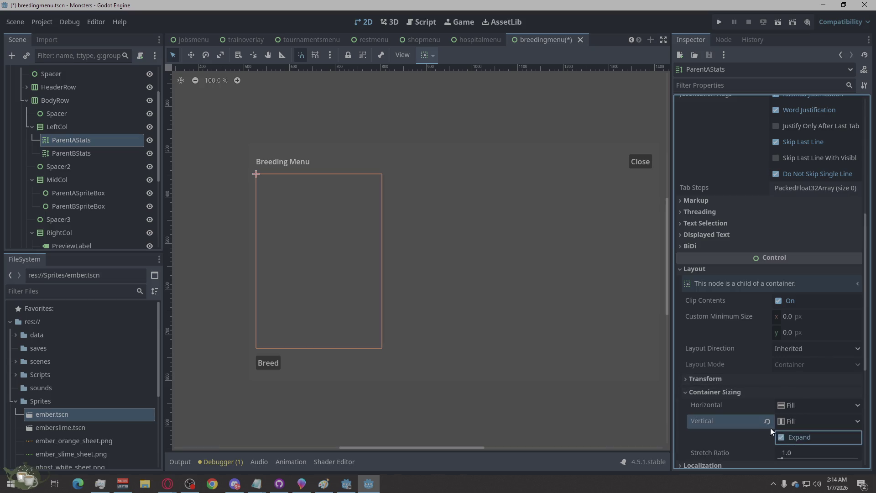
Step: Enable vertical Expand for ParentBStats and compare it with ParentAStats
{"action": "left_click", "coordinate": [105, 154]}
{"action": "scroll", "coordinate": [730, 318], "scroll_direction": "down", "scroll_amount": 5}
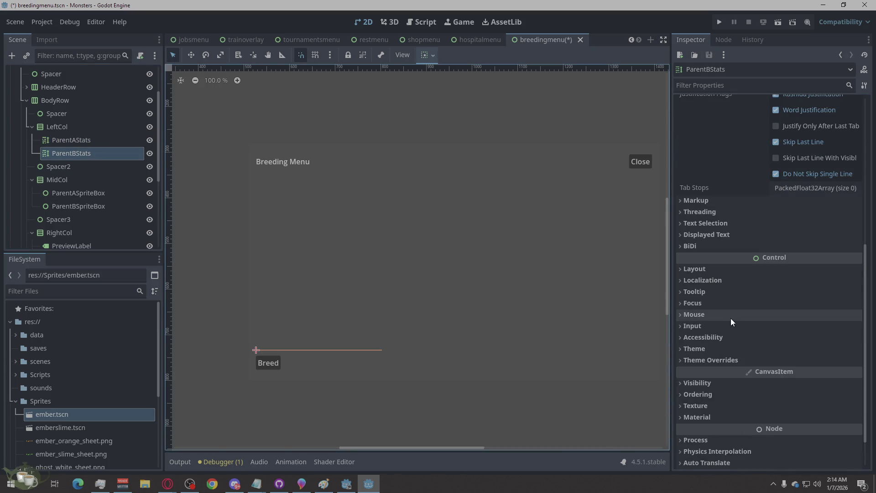
{"action": "left_click", "coordinate": [680, 270]}
{"action": "scroll", "coordinate": [738, 322], "scroll_direction": "down", "scroll_amount": 2}
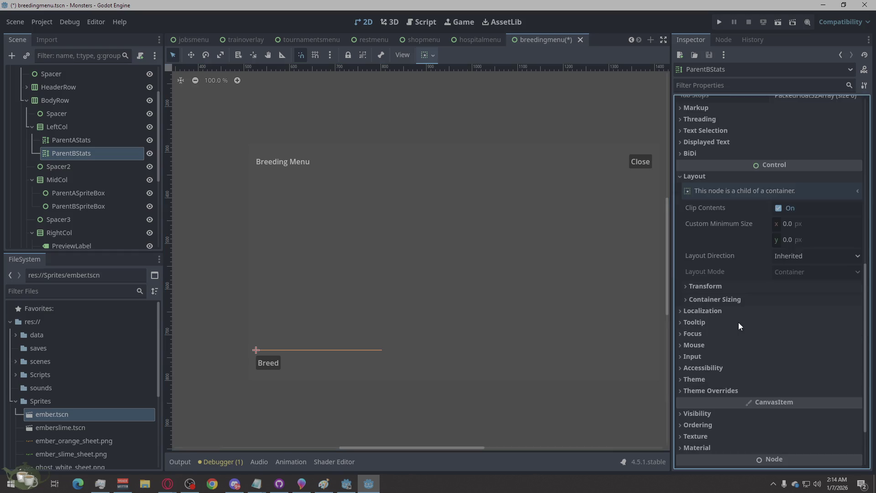
{"action": "left_click", "coordinate": [702, 304]}
{"action": "left_click", "coordinate": [793, 347]}
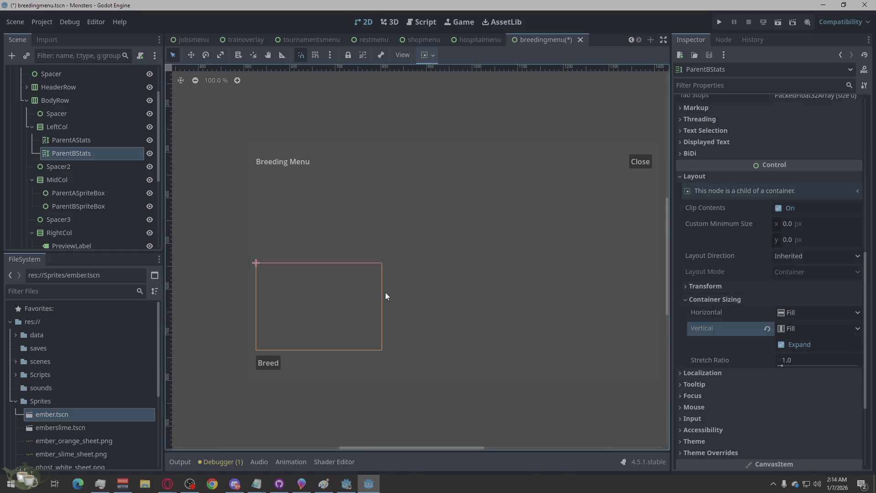
{"action": "left_click", "coordinate": [102, 142]}
{"action": "left_click", "coordinate": [98, 152]}
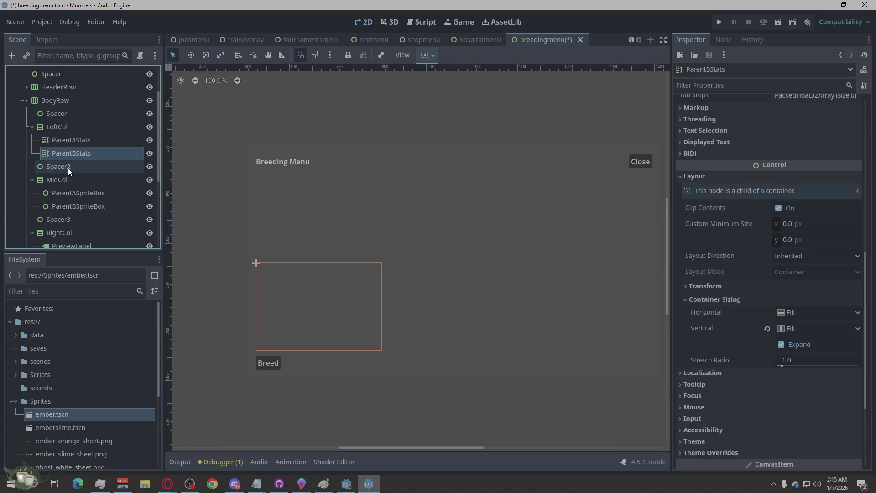
{"action": "left_click", "coordinate": [56, 114]}
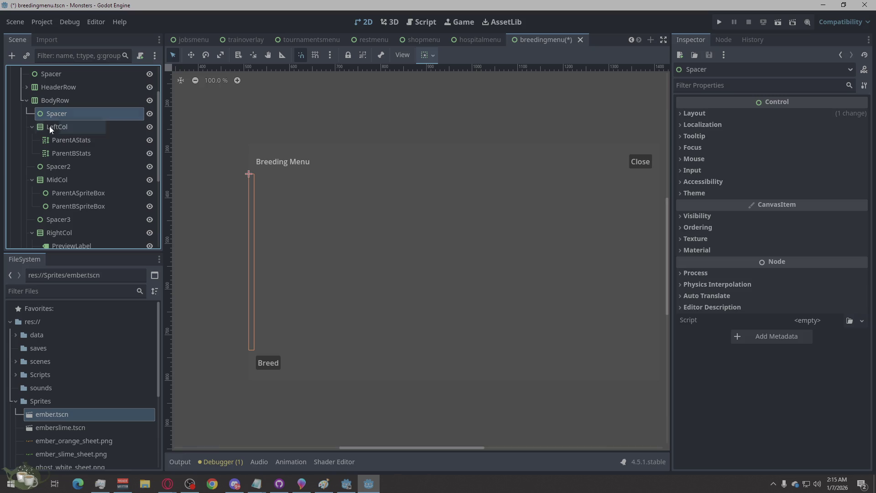
Step: Copy the Spacer node into LeftCol and place it between ParentAStats and ParentBStats
{"action": "right_click", "coordinate": [69, 98]}
{"action": "left_click", "coordinate": [58, 111]}
{"action": "right_click", "coordinate": [57, 111]}
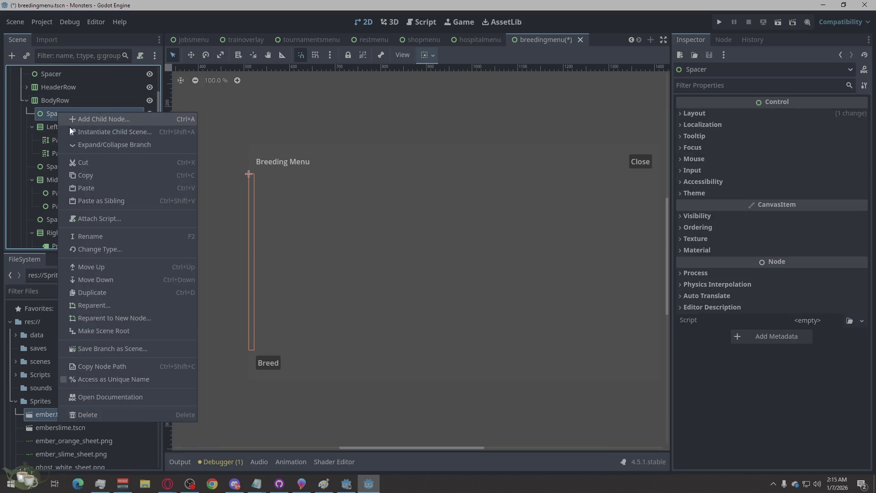
{"action": "left_click", "coordinate": [97, 177]}
{"action": "left_click", "coordinate": [75, 124]}
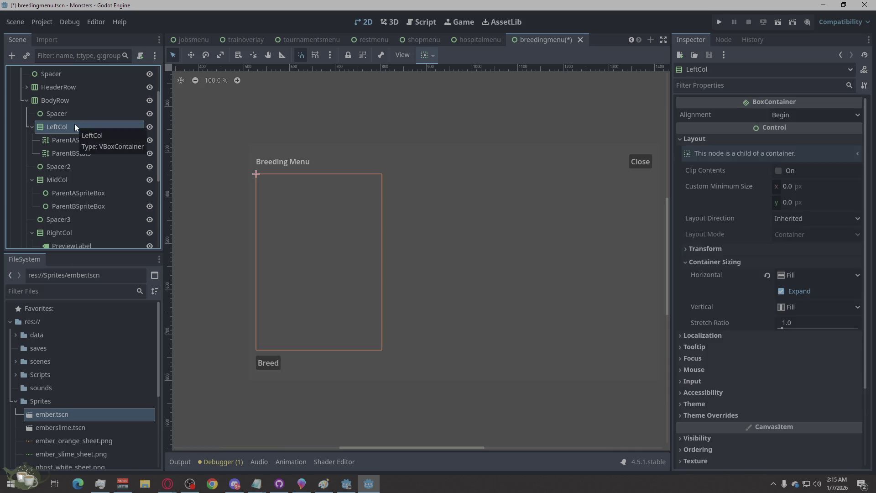
{"action": "right_click", "coordinate": [74, 124]}
{"action": "left_click", "coordinate": [111, 204]}
{"action": "left_click_drag", "start_coordinate": [87, 165], "coordinate": [77, 148]}
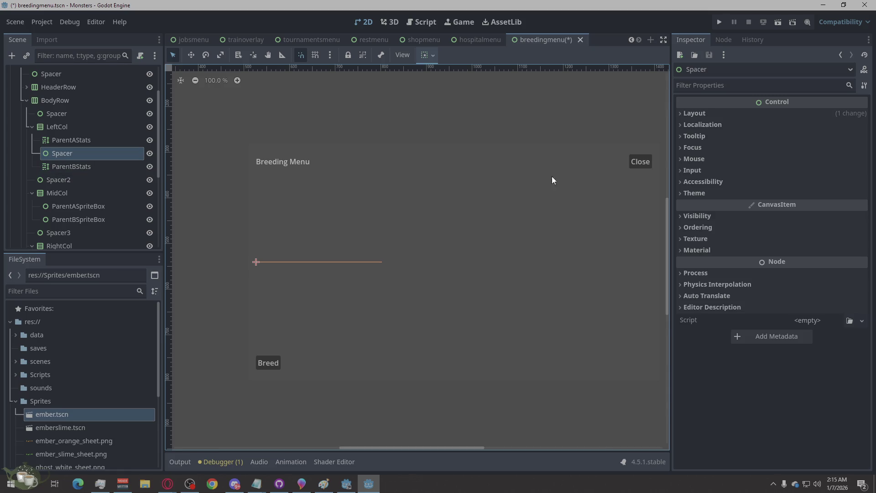
Step: Set the new LeftCol Spacer's custom minimum height to 2
{"action": "left_click", "coordinate": [698, 113]}
{"action": "left_click", "coordinate": [786, 177]}
{"action": "type", "text": "2"}
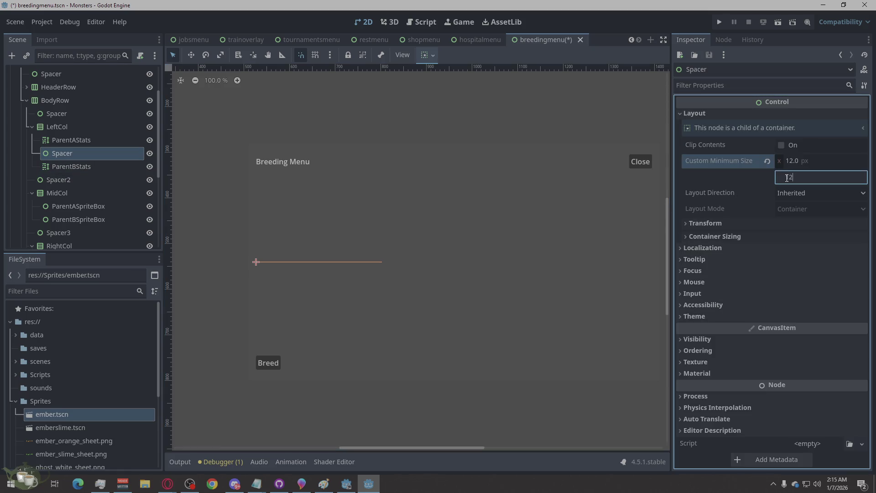
{"action": "key", "text": "Return"}
{"action": "left_click", "coordinate": [81, 160]}
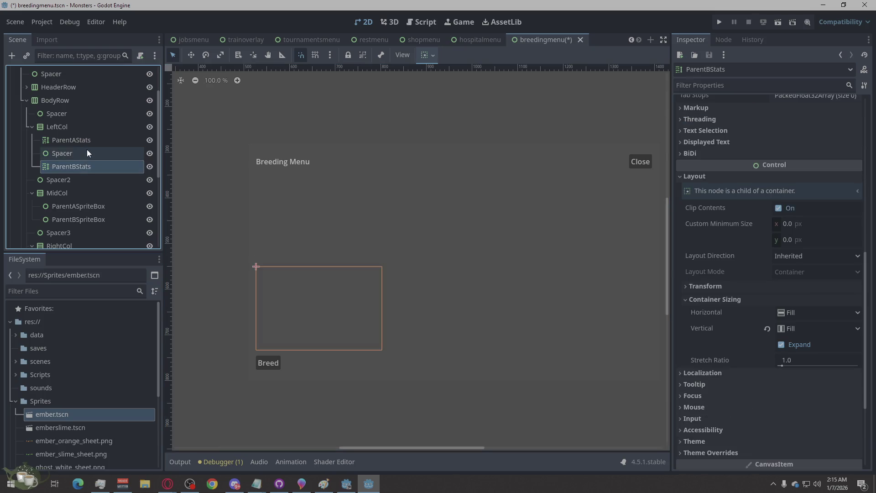
{"action": "left_click", "coordinate": [90, 143]}
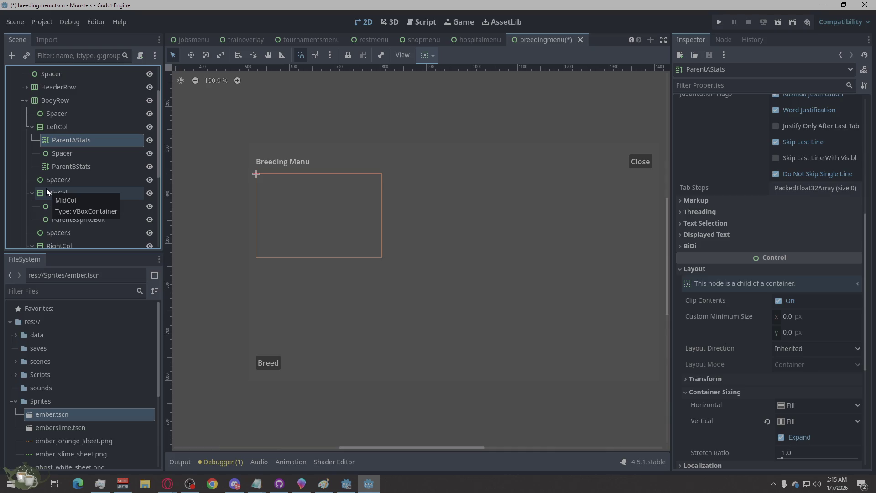
{"action": "scroll", "coordinate": [47, 190], "scroll_direction": "down", "scroll_amount": 1}
Step: Paste another Spacer into MidCol between ParentASpriteBox and ParentBSpriteBox
{"action": "left_click", "coordinate": [62, 170]}
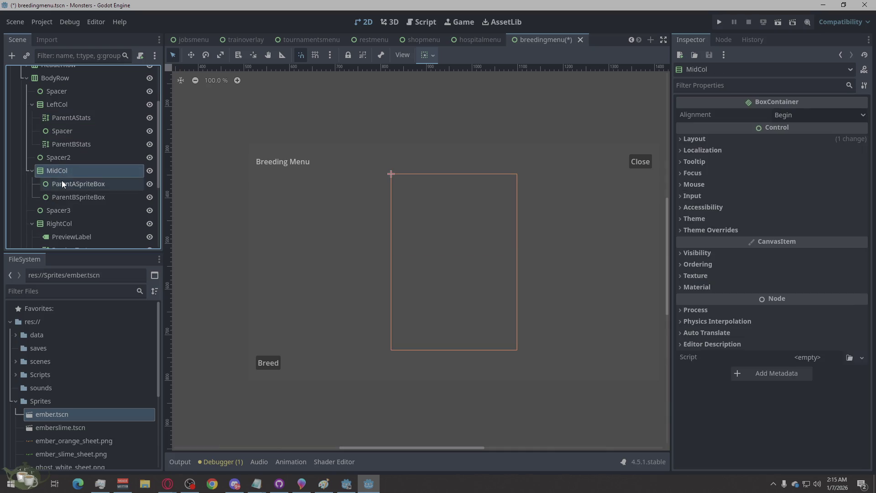
{"action": "left_click", "coordinate": [61, 182]}
{"action": "left_click", "coordinate": [62, 197]}
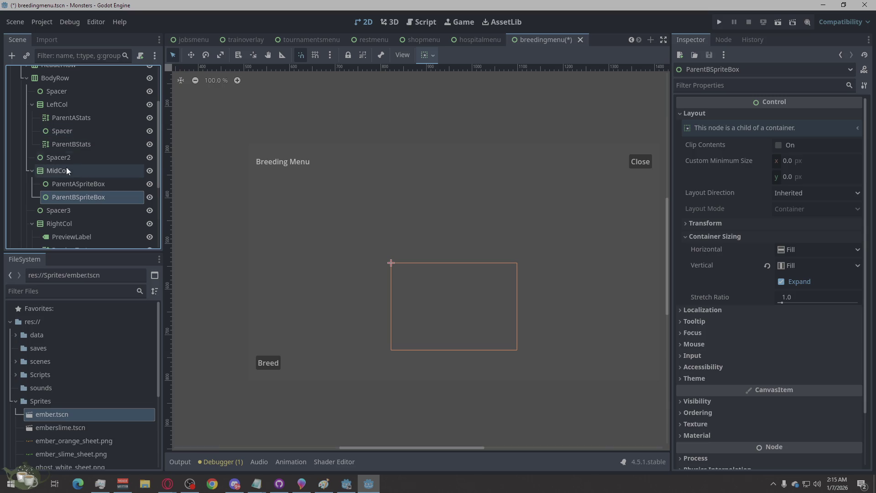
{"action": "right_click", "coordinate": [61, 171]}
{"action": "left_click", "coordinate": [99, 240]}
{"action": "left_click_drag", "start_coordinate": [80, 210], "coordinate": [72, 189]}
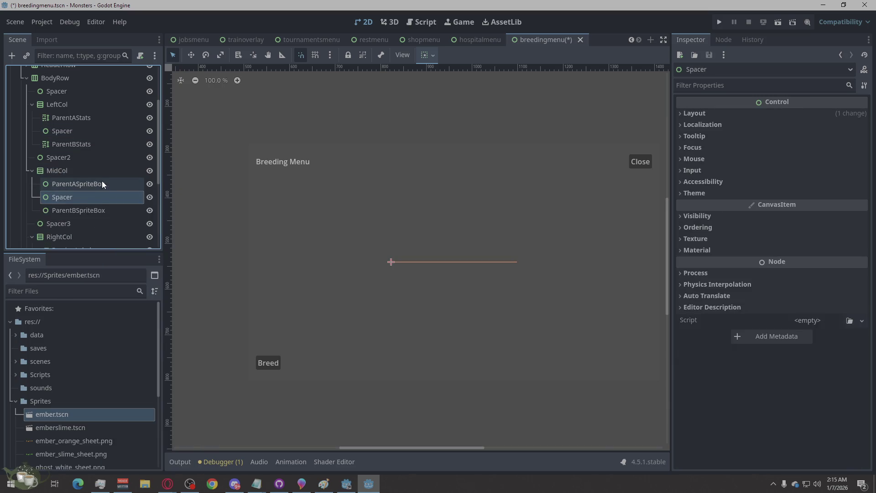
{"action": "left_click", "coordinate": [88, 210]}
{"action": "scroll", "coordinate": [269, 222], "scroll_direction": "down", "scroll_amount": 2}
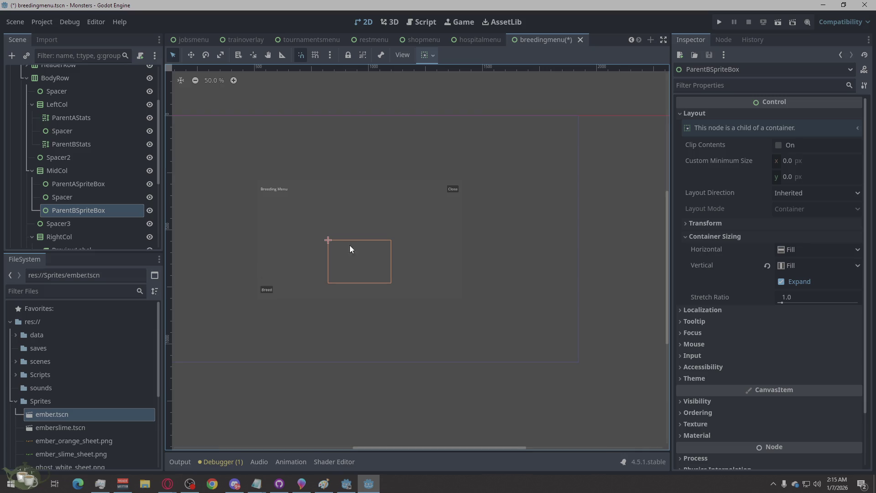
{"action": "key", "text": "alt+Tab"}
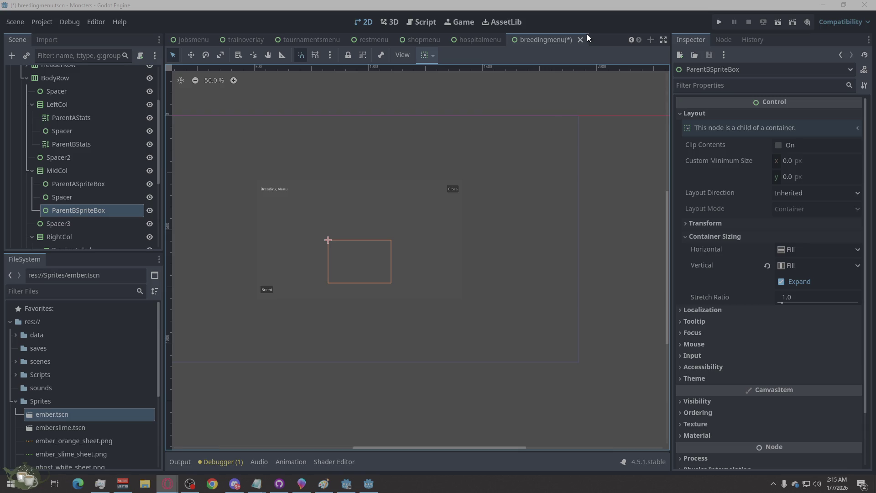
{"action": "scroll", "coordinate": [100, 104], "scroll_direction": "up", "scroll_amount": 3}
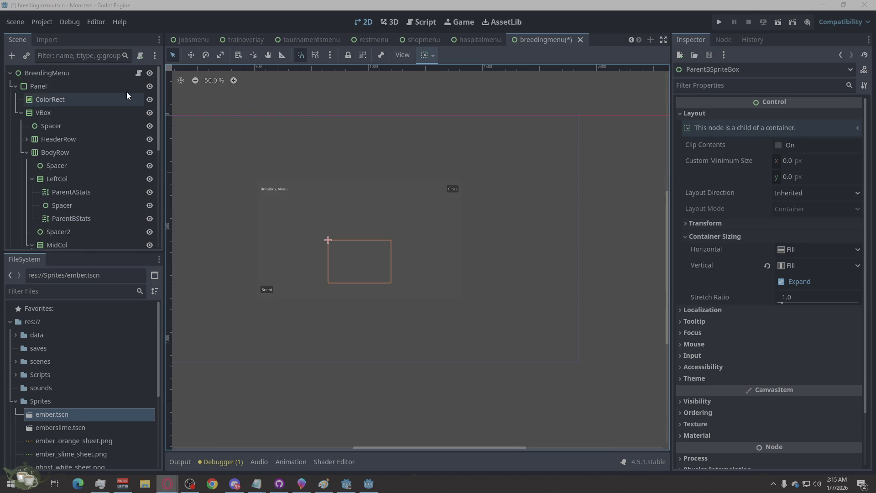
{"action": "left_click", "coordinate": [138, 72]}
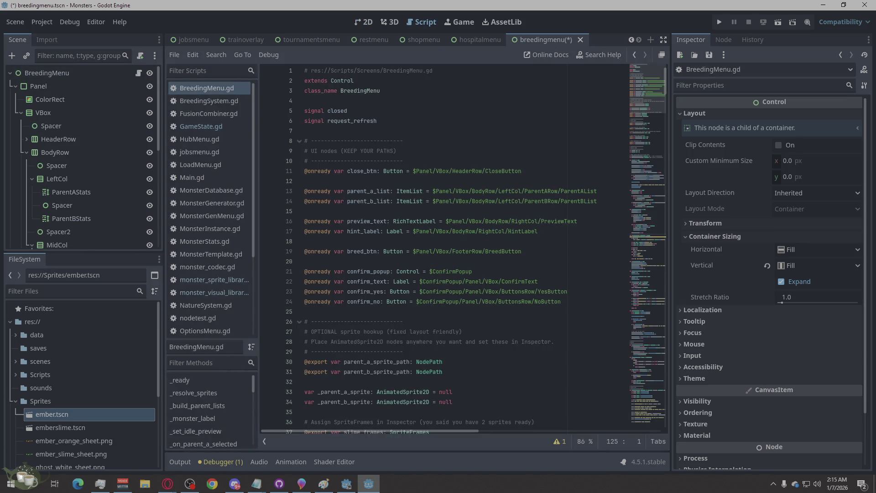
{"action": "left_click", "coordinate": [168, 483]}
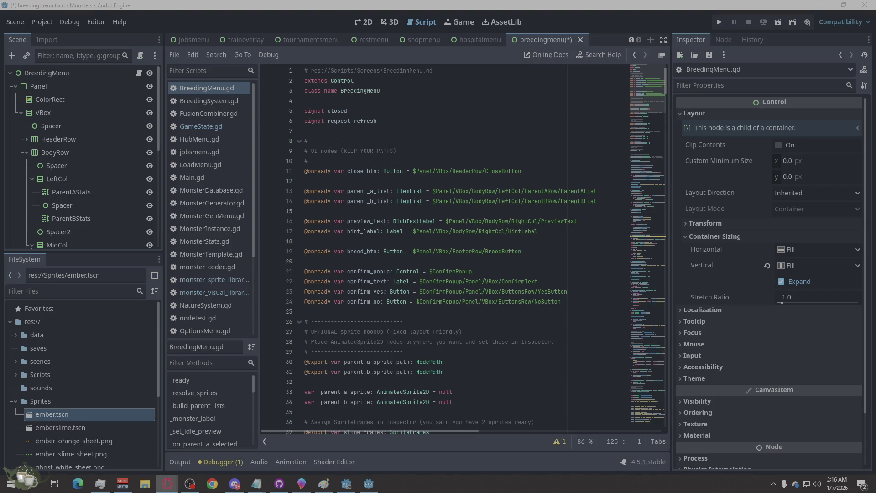
{"action": "left_click", "coordinate": [601, 201]}
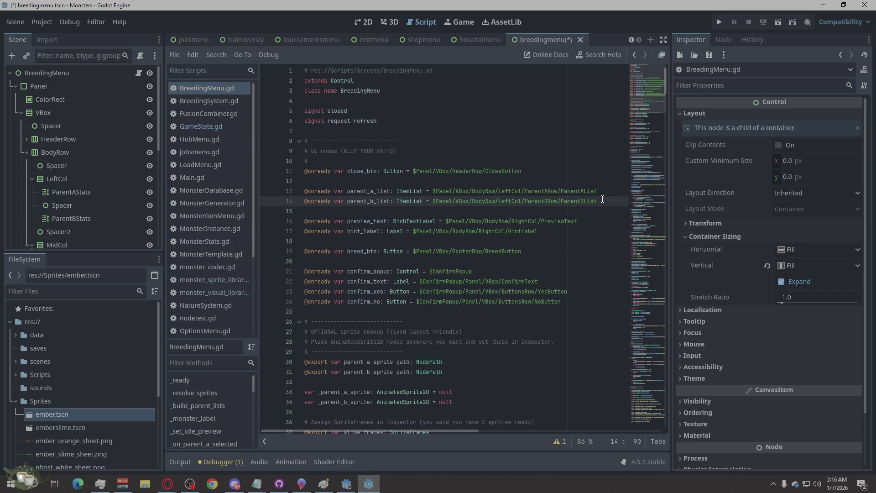
{"action": "key", "text": "Return"}
{"action": "type", "text": "@onready var a_sprite_box: Control = $Panel/VBox/BodyRow/MidCol/ParentASpriteBox @onready var b_sprite_box: Control = $Panel/VBox/BodyRow/MidCol/ParentBSpriteBox"}
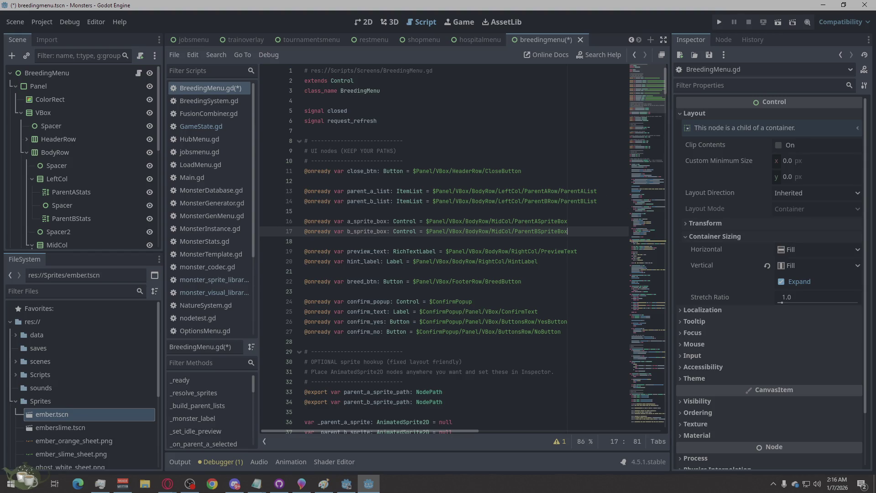
{"action": "key", "text": "alt+Tab"}
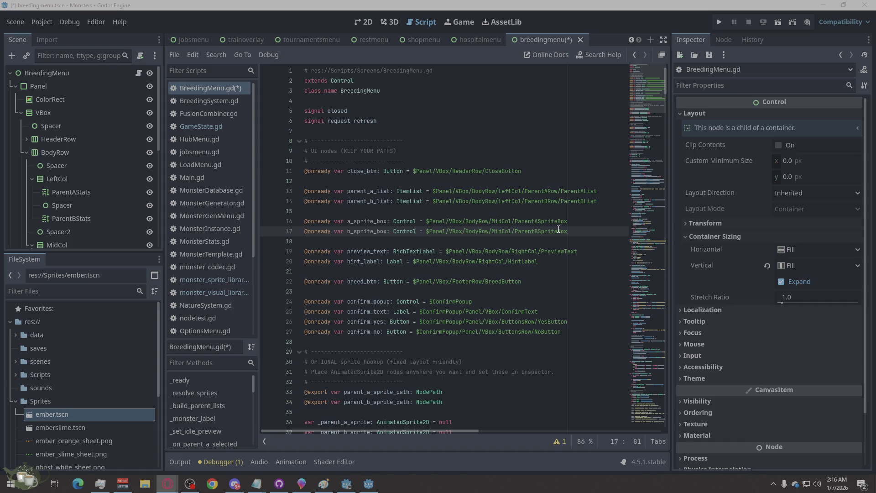
{"action": "scroll", "coordinate": [558, 230], "scroll_direction": "down", "scroll_amount": 2}
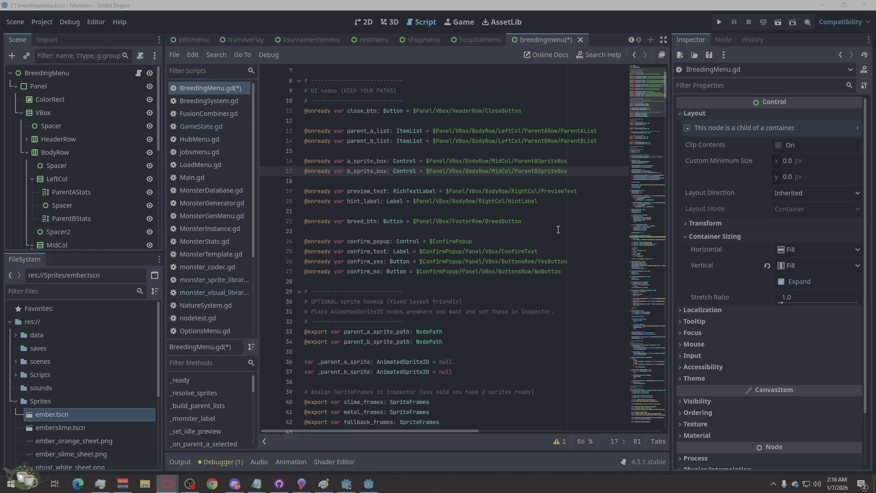
{"action": "left_click", "coordinate": [575, 172]}
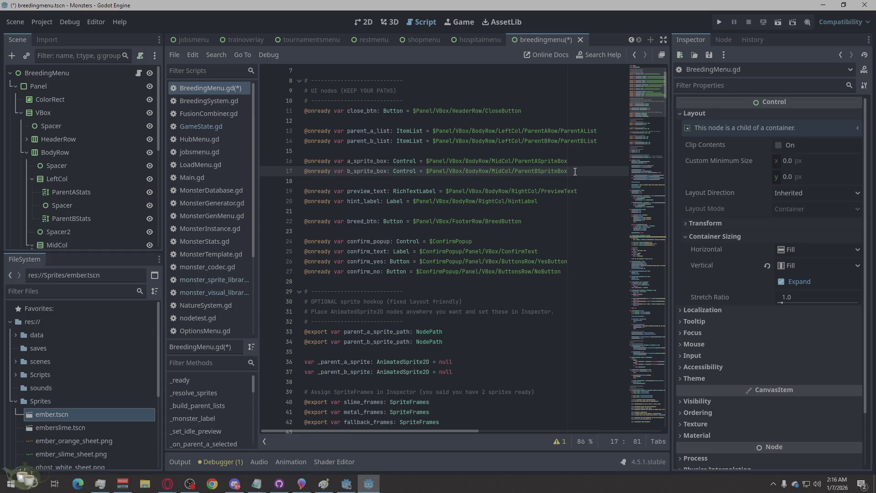
{"action": "key", "text": "Return"}
{"action": "key", "text": "Return"}
{"action": "type", "text": "# when updating preview after selecting parents: Game.Visuals.spawn_into(a_sprite_box, String(a.get(\"primary\",\"\")), String(a.get(\"sub\",\"\"))) Game.Visuals.spawn_into(b_sprite_box, String(b.get(\"primary\",\"\")), String(b.get(\"sub\",\"\")))"}
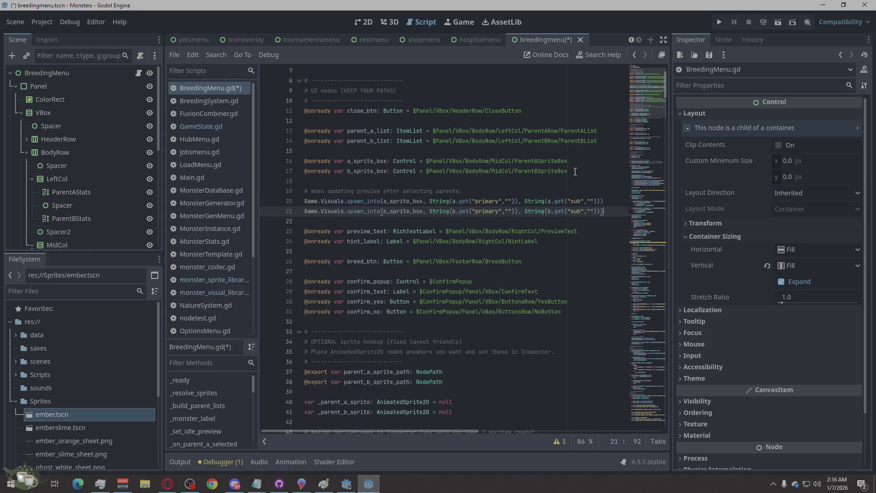
{"action": "left_click", "coordinate": [305, 201]}
{"action": "key", "text": "Tab"}
{"action": "left_click", "coordinate": [306, 211]}
{"action": "key", "text": "Tab"}
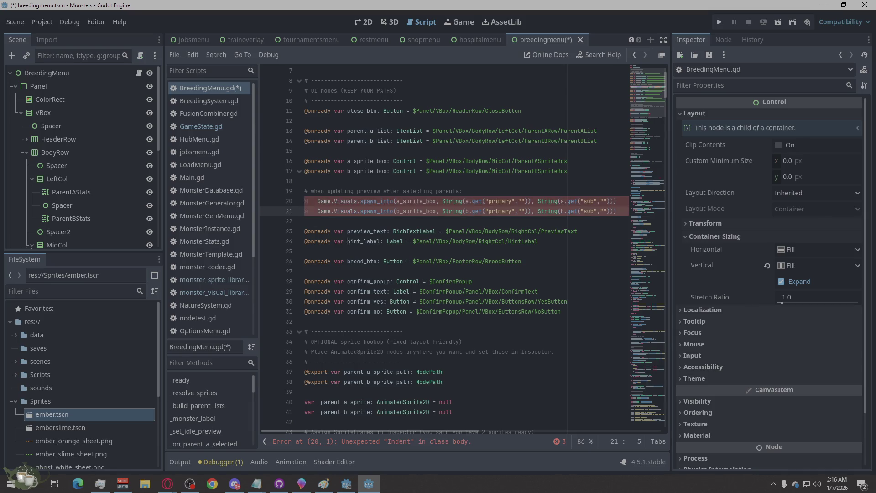
{"action": "key", "text": "ctrl+z"}
{"action": "key", "text": "ctrl+z"}
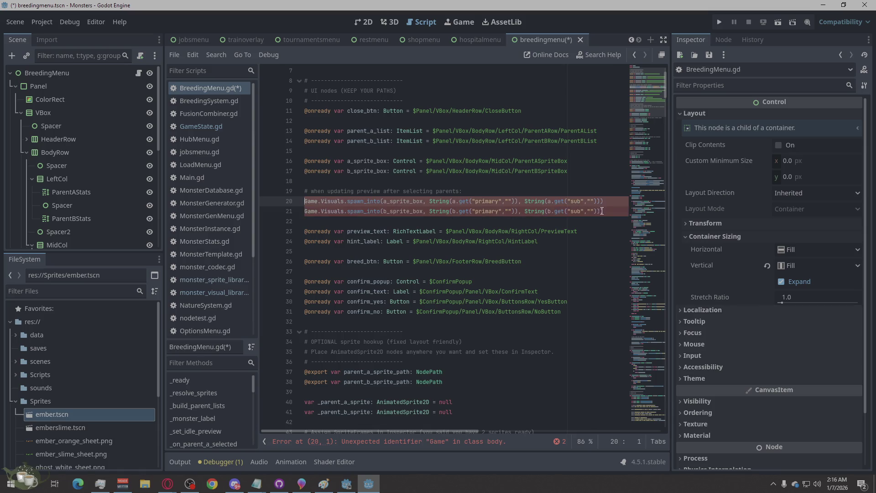
{"action": "key", "text": "ctrl+z"}
{"action": "key", "text": "ctrl+z"}
{"action": "key", "text": "ctrl+z"}
{"action": "key", "text": "BackSpace"}
{"action": "key", "text": "BackSpace"}
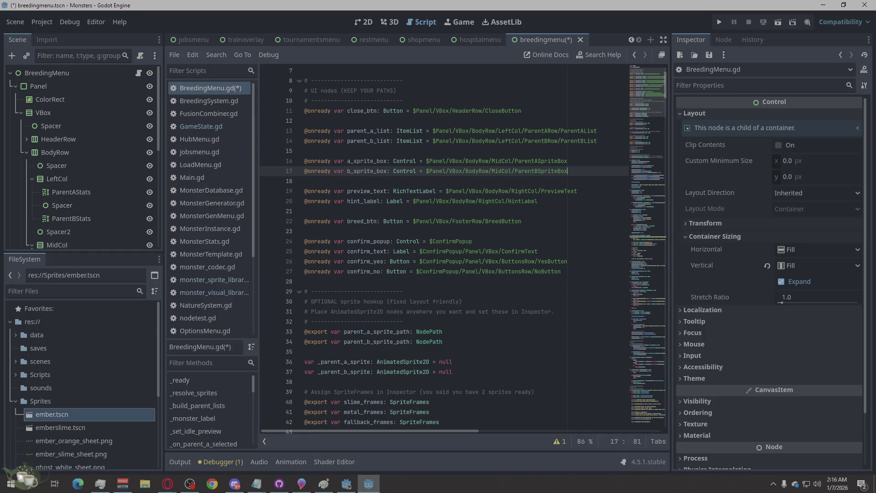
{"action": "key", "text": "alt+Tab"}
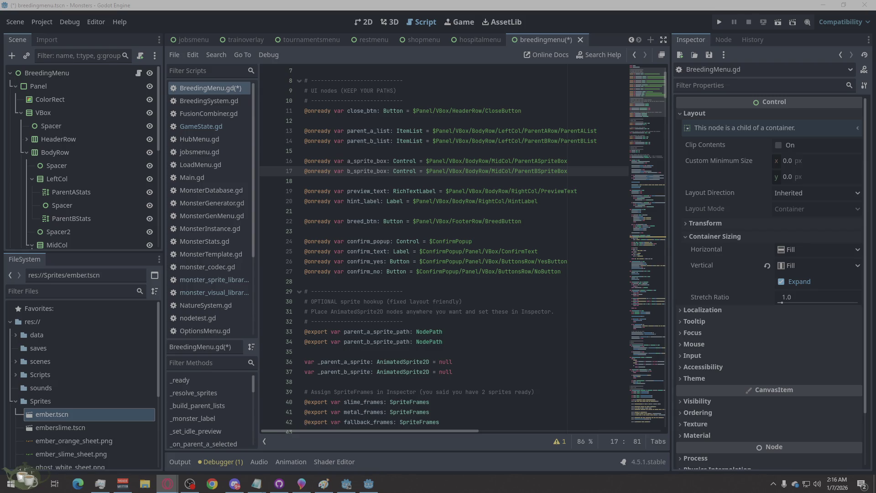
{"action": "scroll", "coordinate": [557, 267], "scroll_direction": "down", "scroll_amount": 15}
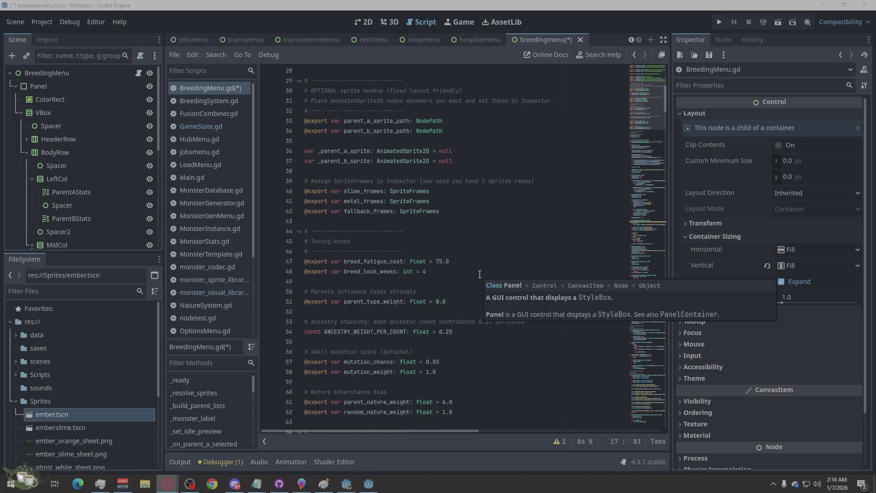
Step: Search BreedingMenu.gd for the term 'game.'
{"action": "scroll", "coordinate": [479, 274], "scroll_direction": "down", "scroll_amount": 7}
{"action": "scroll", "coordinate": [479, 273], "scroll_direction": "up", "scroll_amount": 9}
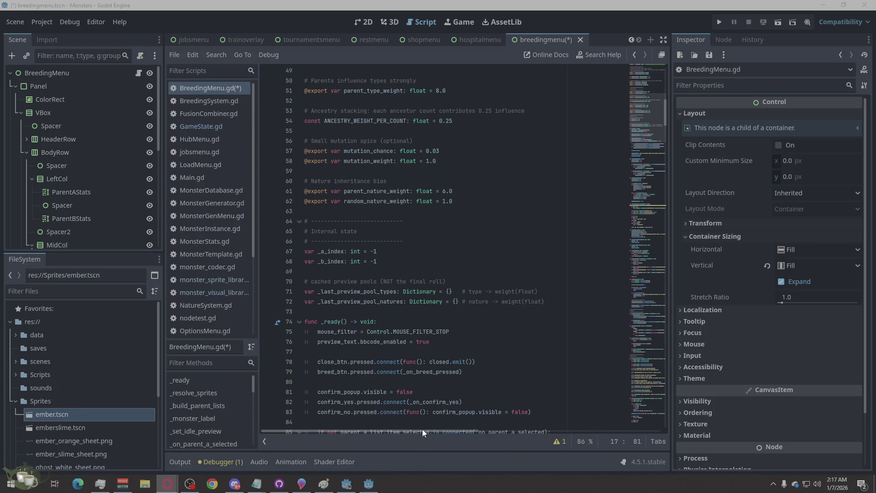
{"action": "left_click", "coordinate": [483, 343]}
{"action": "key", "text": "ctrl+f"}
{"action": "type", "text": "game"}
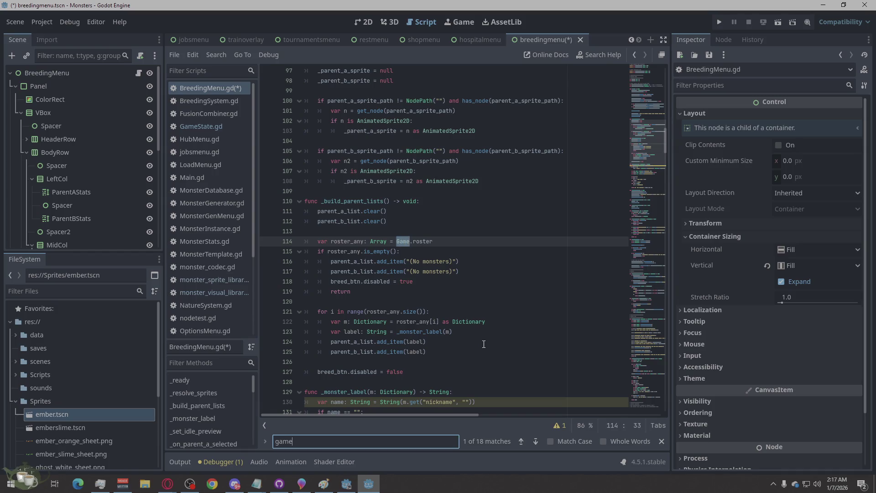
{"action": "type", "text": "."}
Step: Step backward through the 'game.' matches, wrapping around to the last one on line 498
{"action": "left_click", "coordinate": [520, 441]}
{"action": "left_click", "coordinate": [521, 441]}
{"action": "left_click", "coordinate": [520, 441]}
{"action": "left_click", "coordinate": [521, 441]}
{"action": "left_click", "coordinate": [521, 441]}
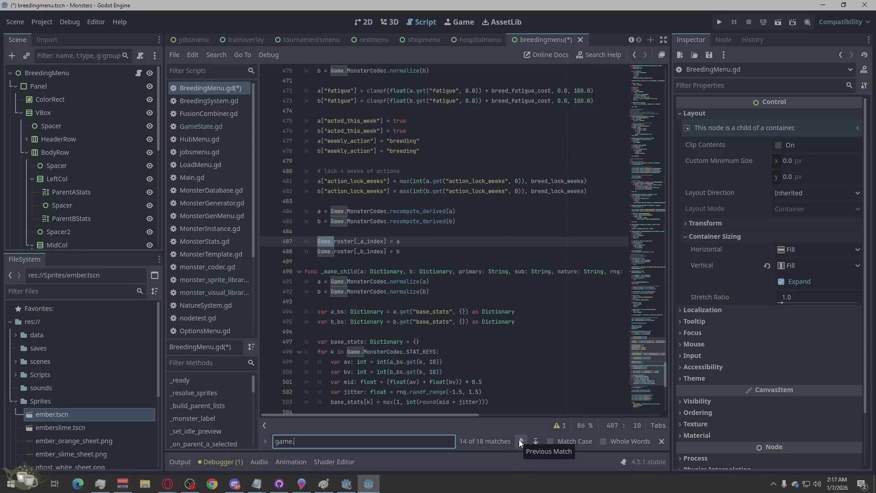
{"action": "left_click", "coordinate": [521, 441]}
{"action": "left_click", "coordinate": [521, 441]}
{"action": "left_click", "coordinate": [520, 441]}
{"action": "left_click", "coordinate": [520, 441]}
{"action": "left_click", "coordinate": [521, 440]}
{"action": "left_click", "coordinate": [520, 441]}
{"action": "left_click", "coordinate": [521, 441]}
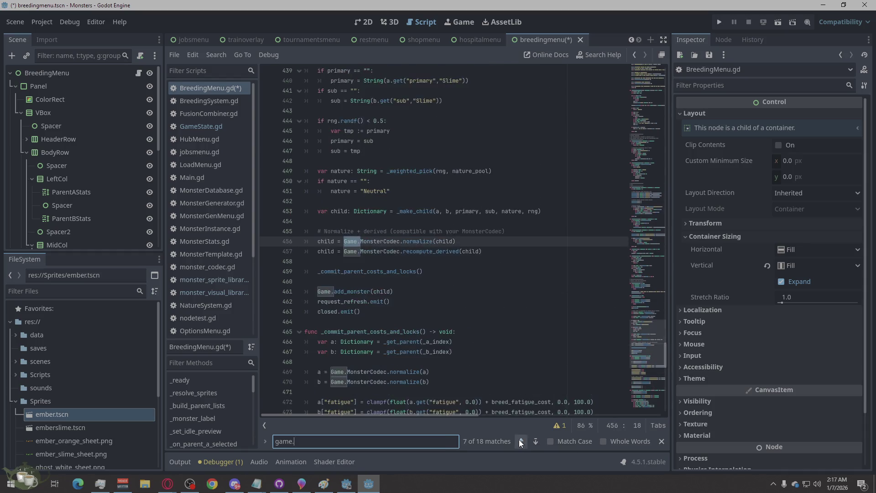
{"action": "double_click", "coordinate": [520, 441]}
{"action": "left_click", "coordinate": [521, 441]}
{"action": "left_click", "coordinate": [520, 441]}
{"action": "left_click", "coordinate": [520, 441]}
{"action": "left_click", "coordinate": [520, 440]}
{"action": "left_click", "coordinate": [520, 441]}
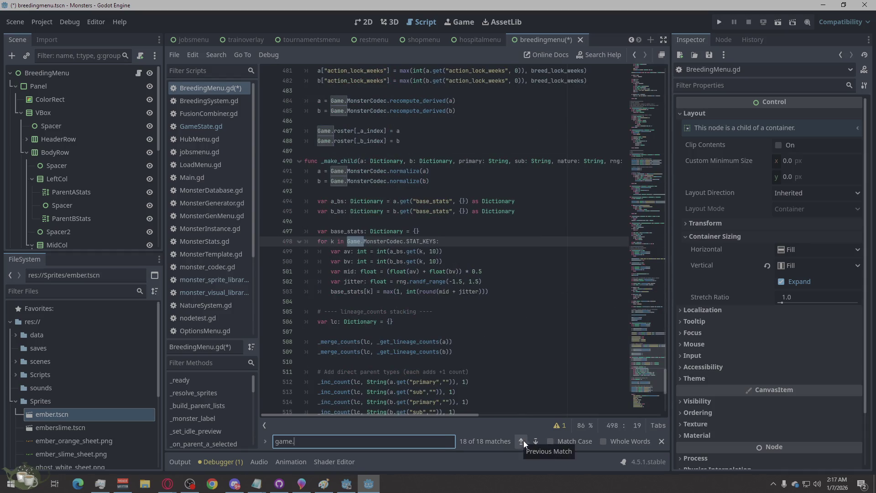
Step: Jump between the first match on line 114 and the last on line 498, then put the caret on line 116
{"action": "left_click", "coordinate": [536, 441]}
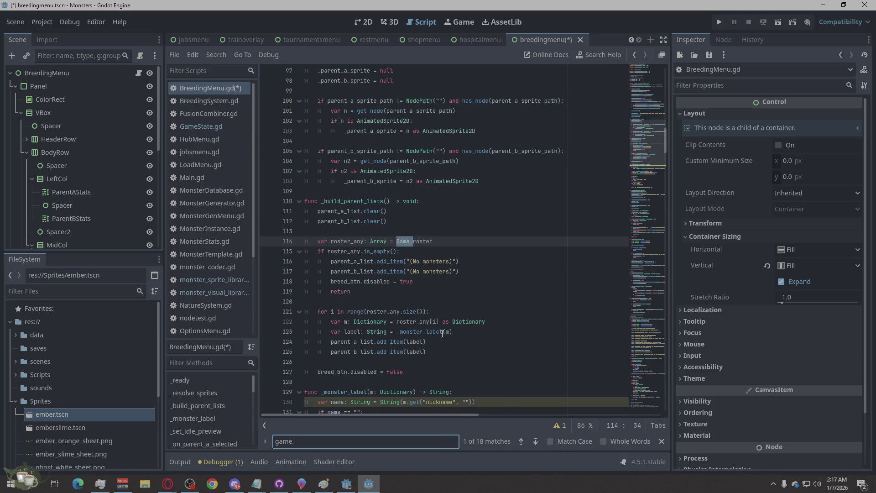
{"action": "left_click", "coordinate": [527, 439]}
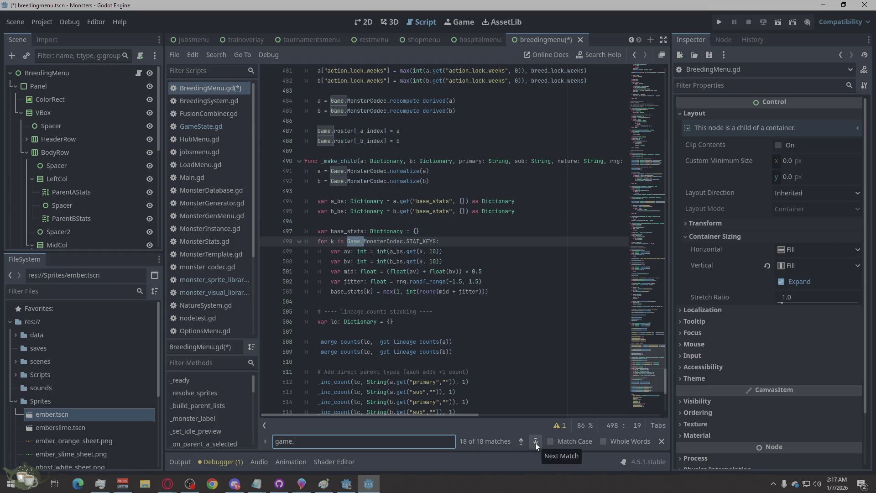
{"action": "left_click", "coordinate": [535, 442]}
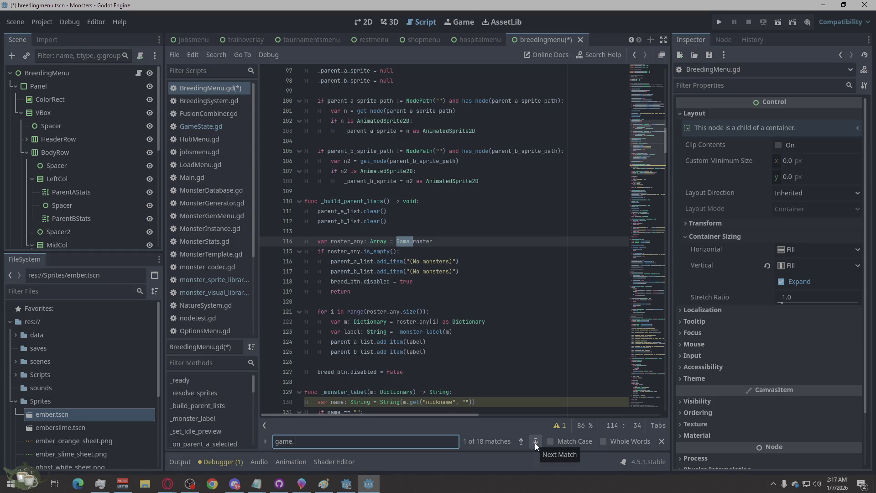
{"action": "left_click", "coordinate": [451, 262]}
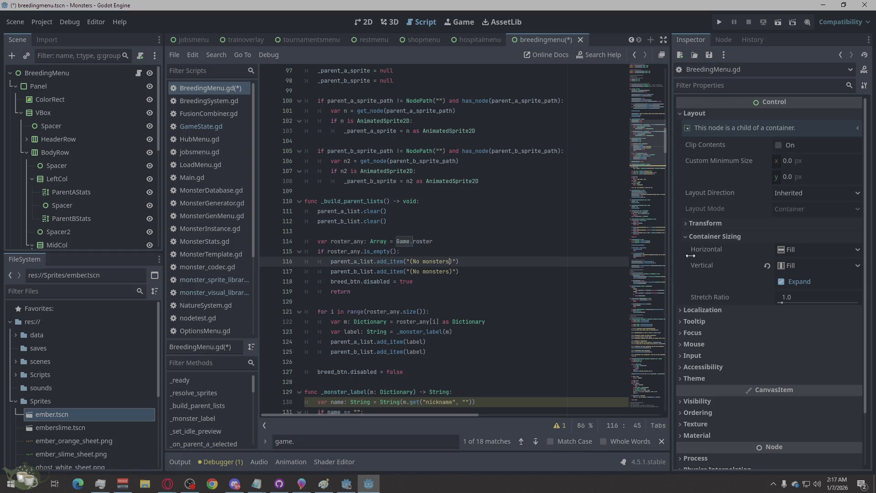
{"action": "scroll", "coordinate": [628, 248], "scroll_direction": "up", "scroll_amount": 10}
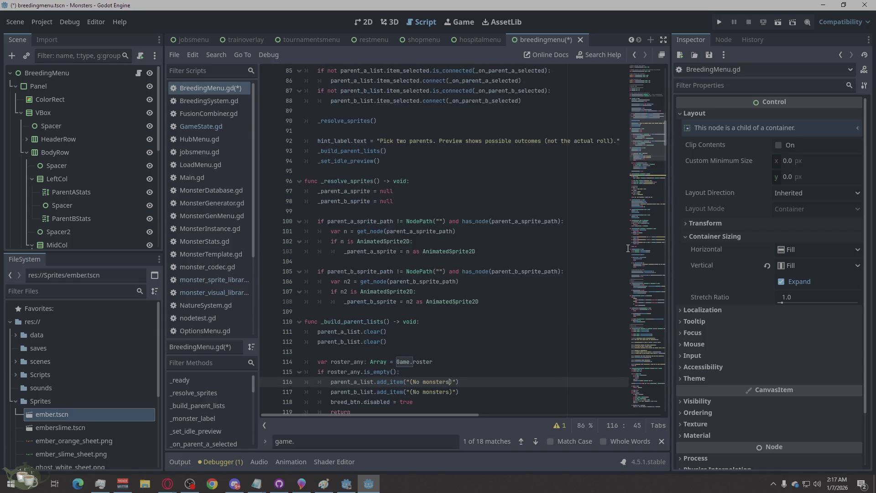
{"action": "scroll", "coordinate": [628, 248], "scroll_direction": "up", "scroll_amount": 7}
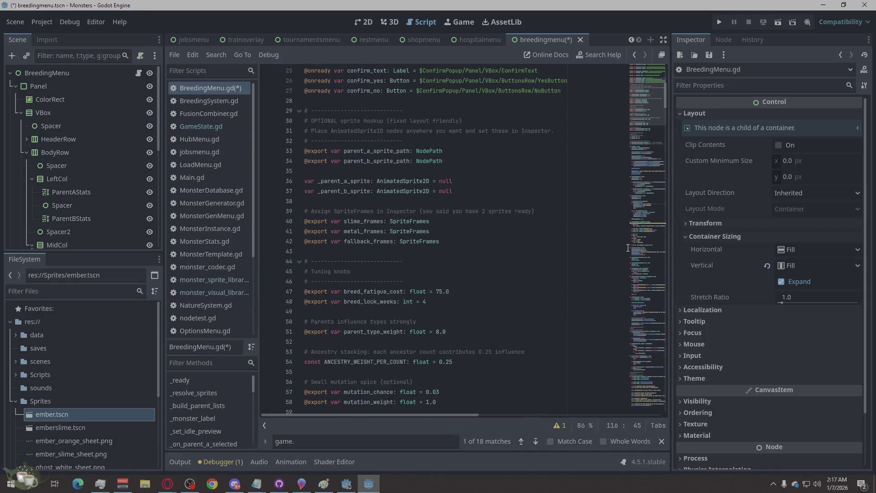
{"action": "scroll", "coordinate": [627, 248], "scroll_direction": "up", "scroll_amount": 6}
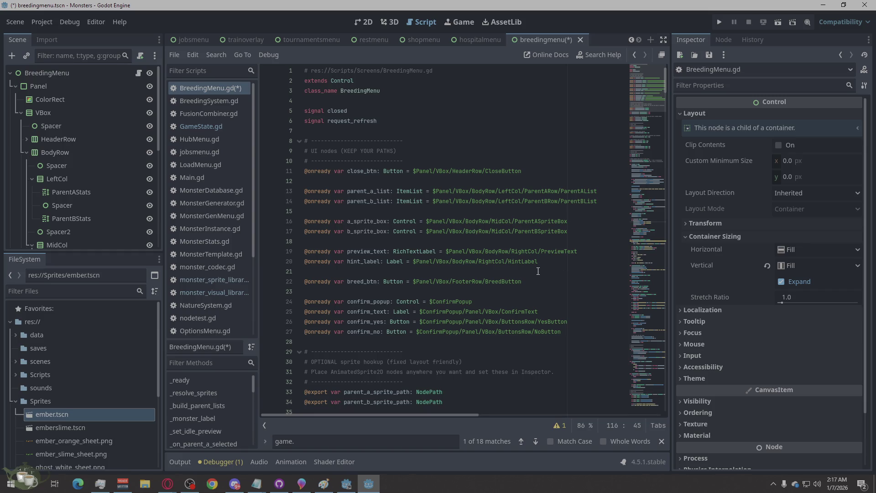
Step: Delete the sprite-box declarations on lines 16–17 and the leftover blank line
{"action": "left_click", "coordinate": [570, 233]}
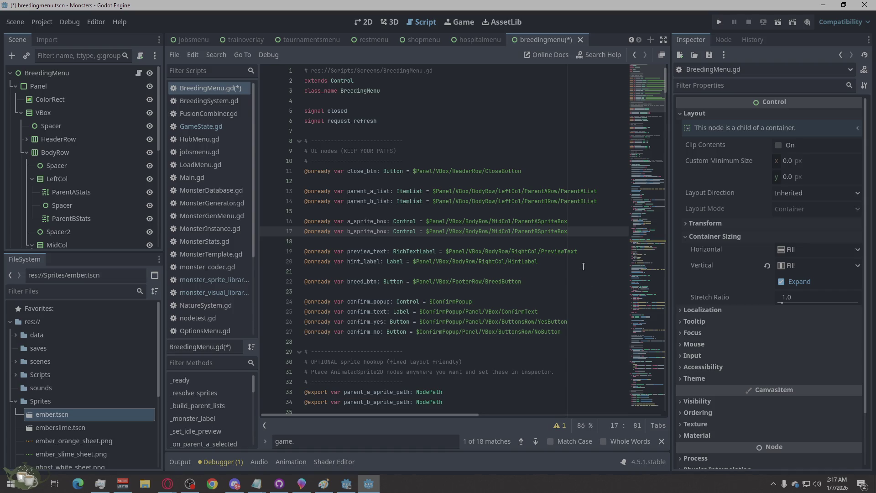
{"action": "scroll", "coordinate": [580, 256], "scroll_direction": "down", "scroll_amount": 3}
{"action": "scroll", "coordinate": [570, 219], "scroll_direction": "up", "scroll_amount": 2}
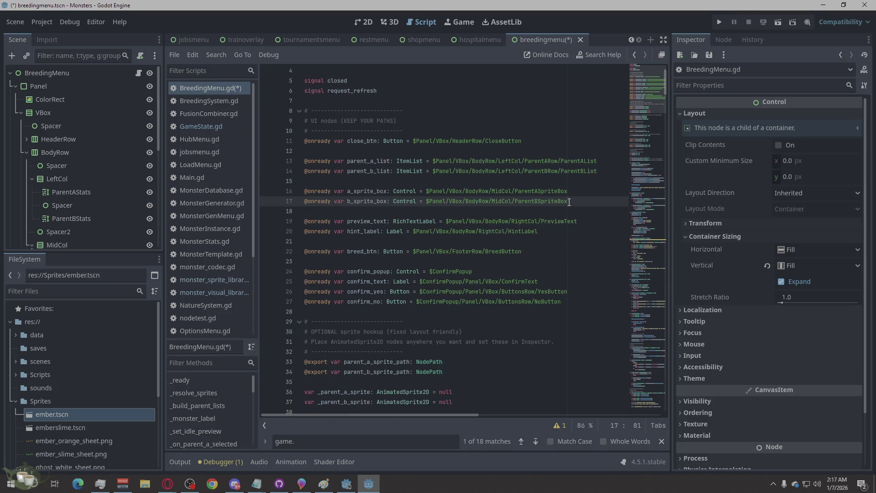
{"action": "left_click_drag", "start_coordinate": [567, 204], "coordinate": [305, 191]}
{"action": "key", "text": "ctrl+c"}
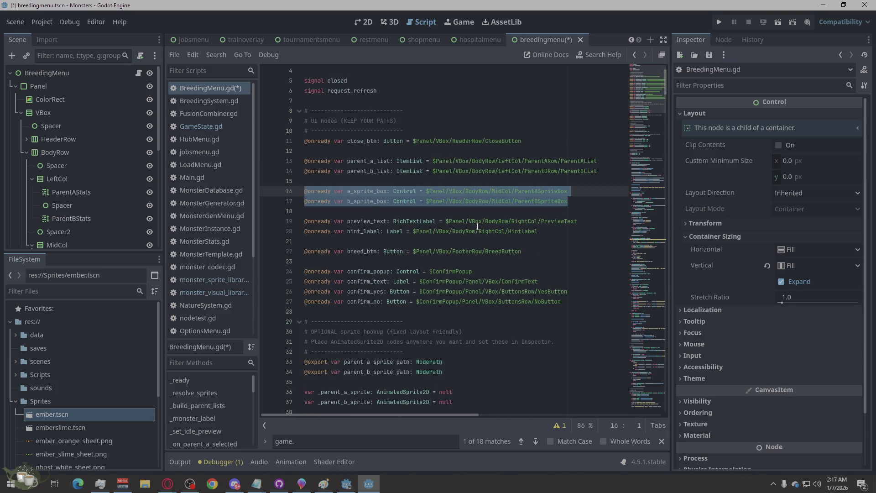
{"action": "key", "text": "Delete"}
{"action": "key", "text": "BackSpace"}
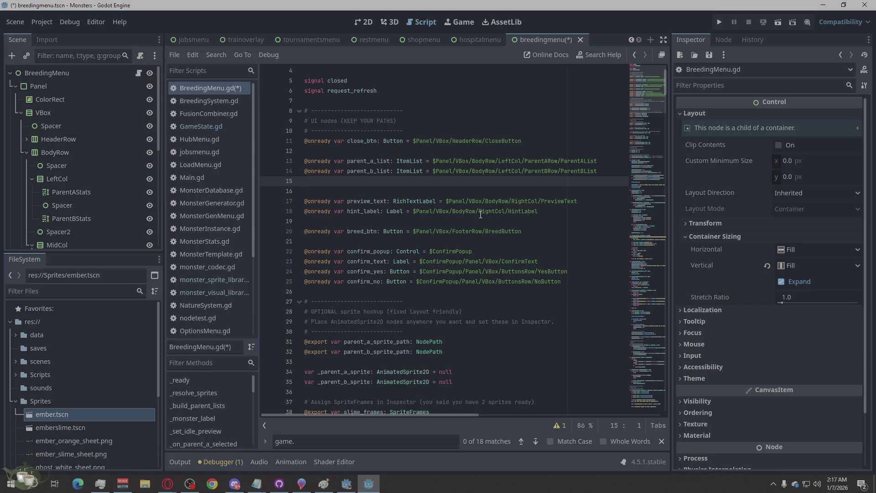
{"action": "key", "text": "BackSpace"}
{"action": "scroll", "coordinate": [479, 223], "scroll_direction": "down", "scroll_amount": 3}
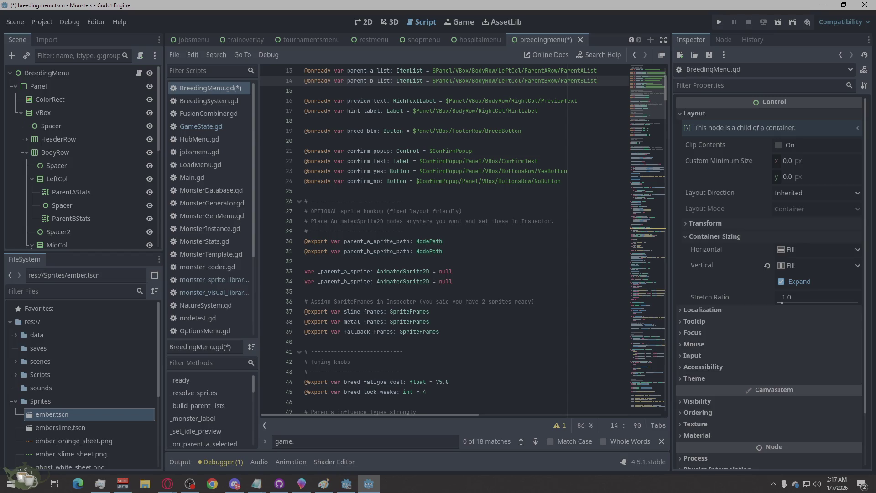
{"action": "key", "text": "alt+Tab"}
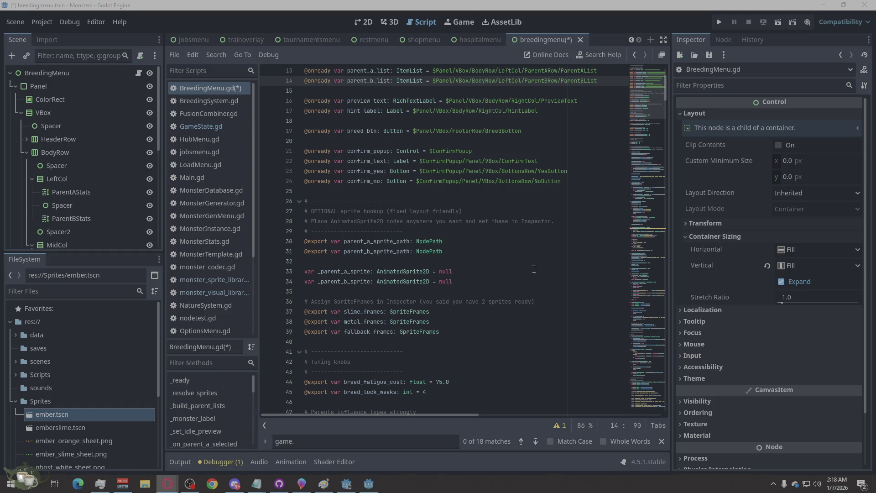
{"action": "left_click", "coordinate": [483, 282]}
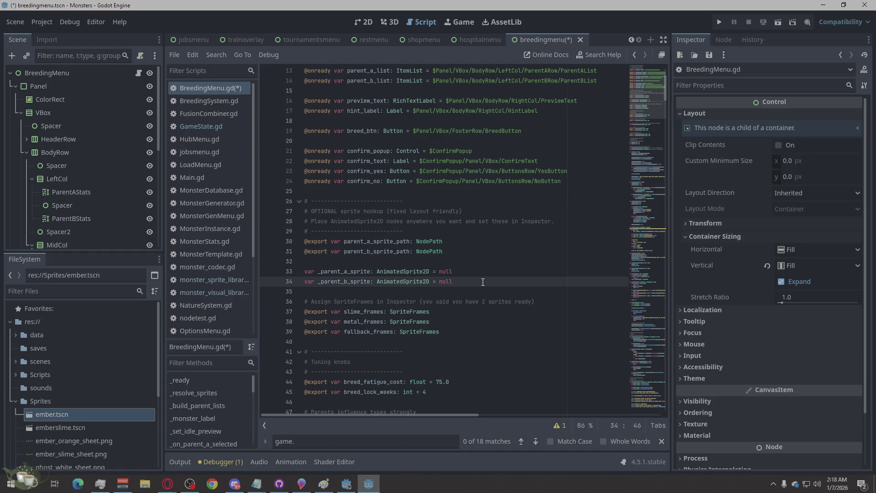
{"action": "mouse_move", "coordinate": [483, 281]}
{"action": "left_mouse_down"}
{"action": "mouse_move", "coordinate": [270, 259]}
{"action": "mouse_move", "coordinate": [279, 245]}
{"action": "left_mouse_up"}
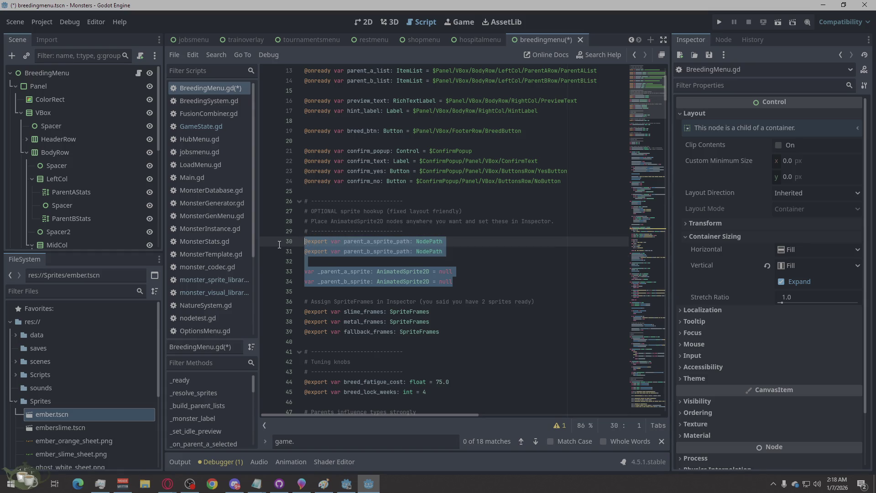
{"action": "mouse_move", "coordinate": [452, 332]}
{"action": "left_mouse_down"}
{"action": "mouse_move", "coordinate": [319, 302]}
{"action": "mouse_move", "coordinate": [296, 256]}
{"action": "mouse_move", "coordinate": [302, 242]}
{"action": "left_mouse_up"}
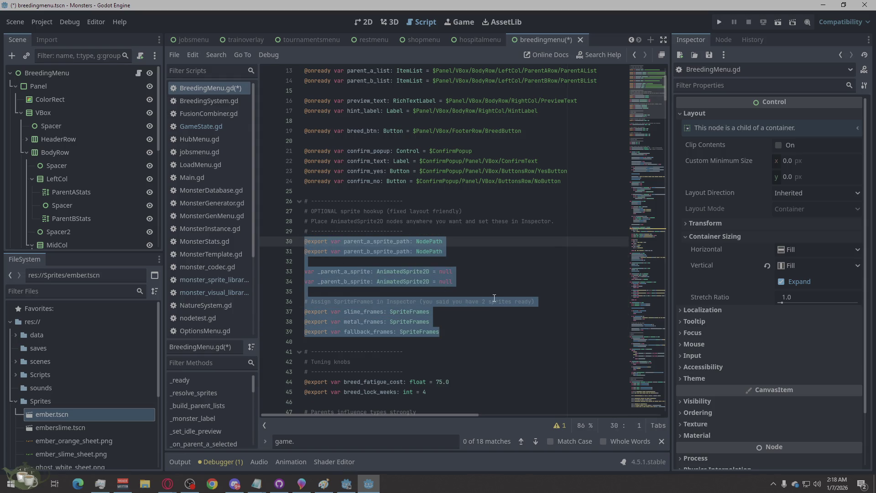
{"action": "key", "text": "ctrl+v"}
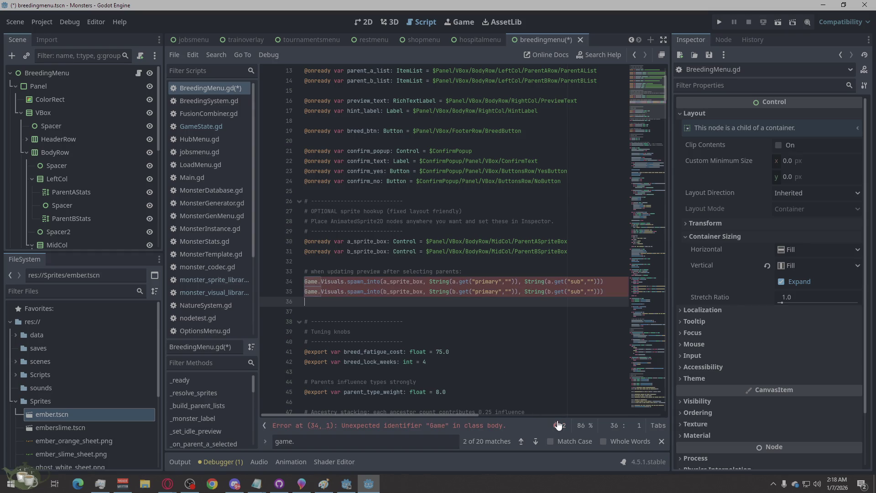
{"action": "left_click", "coordinate": [558, 425]}
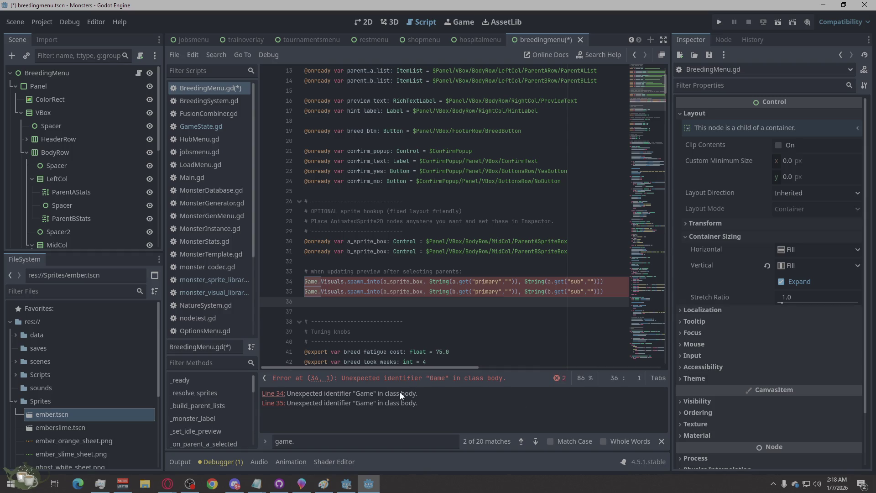
{"action": "left_click", "coordinate": [338, 274]}
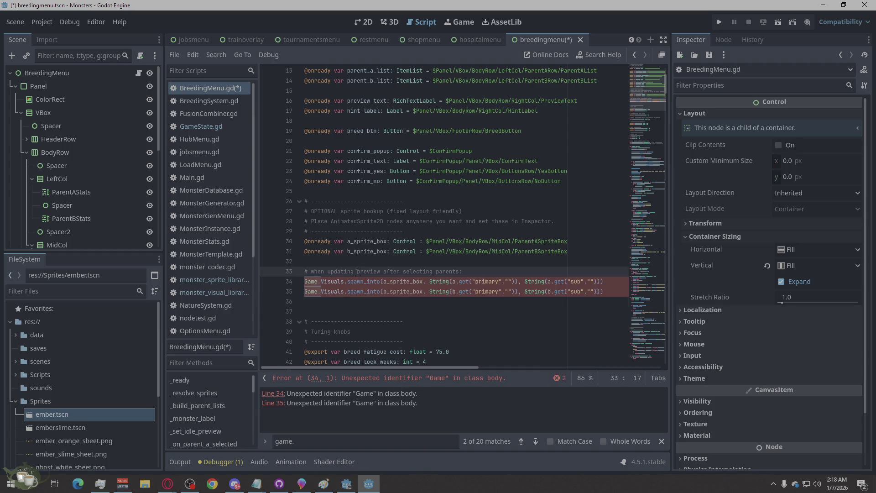
{"action": "key", "text": "Up"}
{"action": "left_click", "coordinate": [304, 280]}
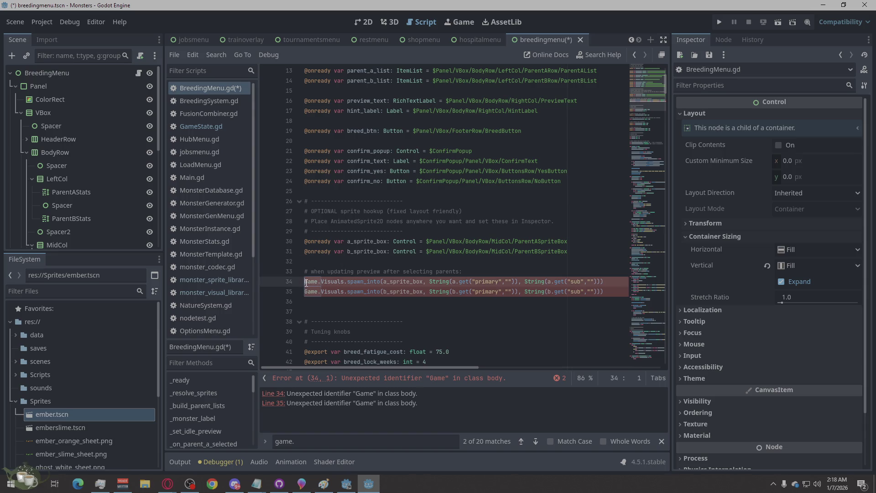
{"action": "key", "text": "Tab"}
{"action": "left_click", "coordinate": [304, 292]}
{"action": "key", "text": "Tab"}
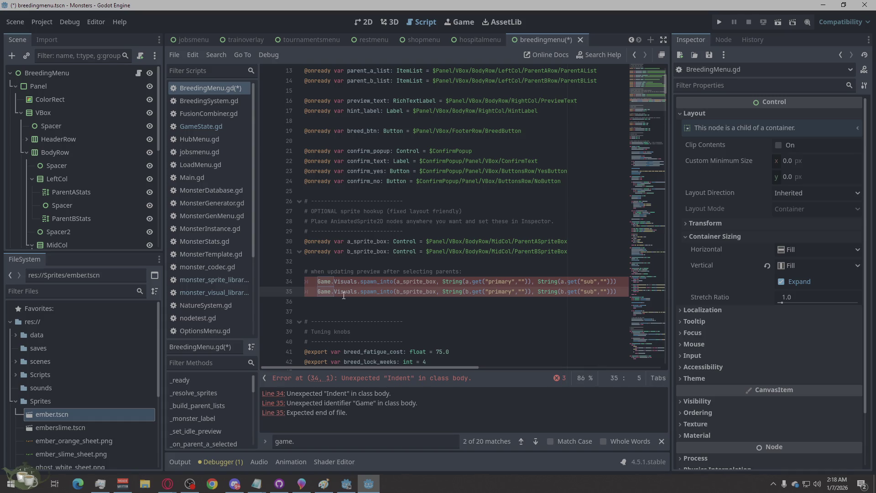
{"action": "key", "text": "ctrl+z"}
{"action": "key", "text": "ctrl+z"}
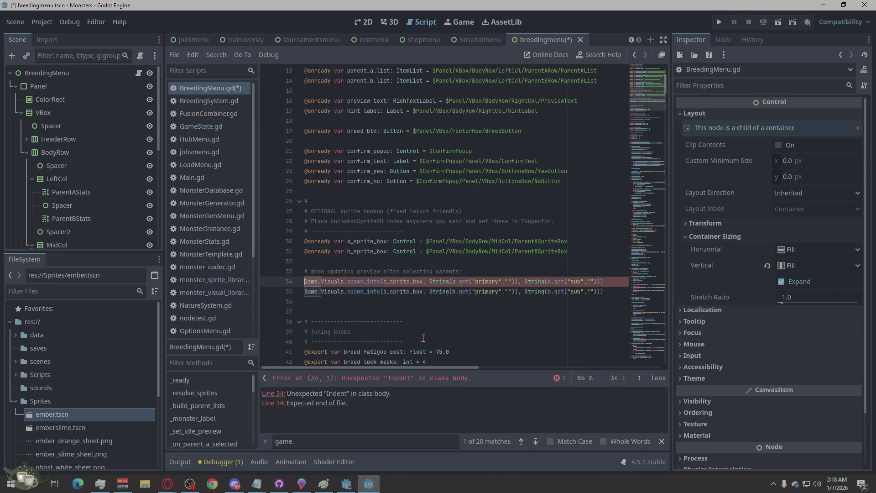
{"action": "left_click", "coordinate": [485, 331]}
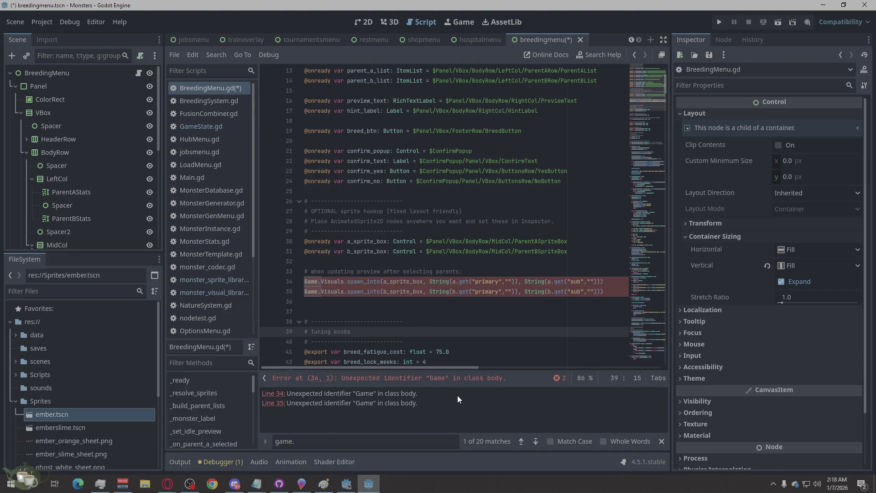
{"action": "key", "text": "alt+Tab"}
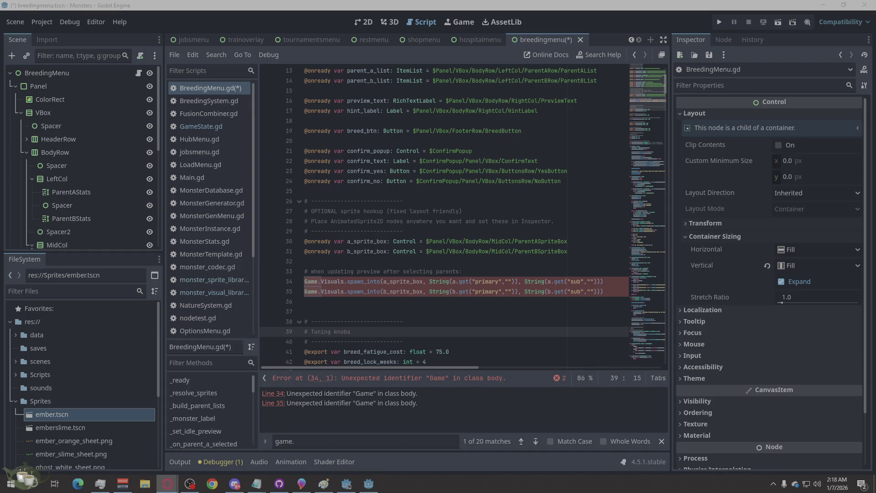
{"action": "right_click", "coordinate": [458, 397]}
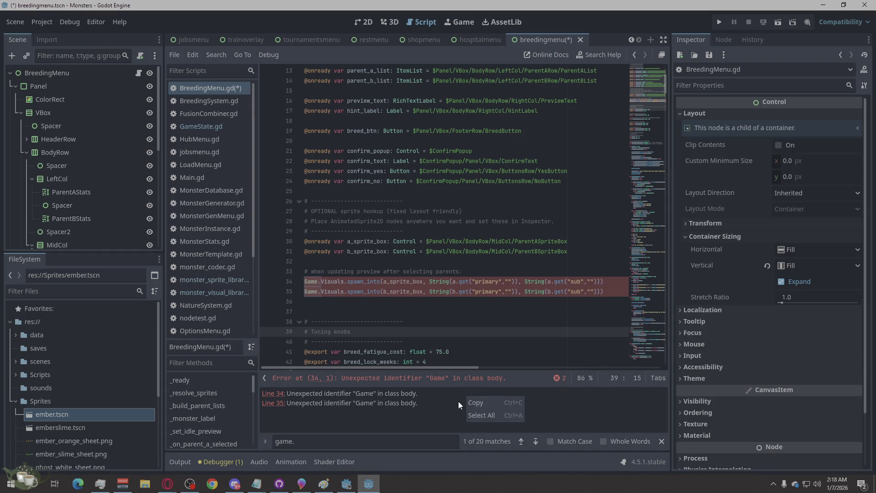
Step: Copy the two Unexpected identifier 'Game' error messages and take them to the browser
{"action": "left_click", "coordinate": [499, 413]}
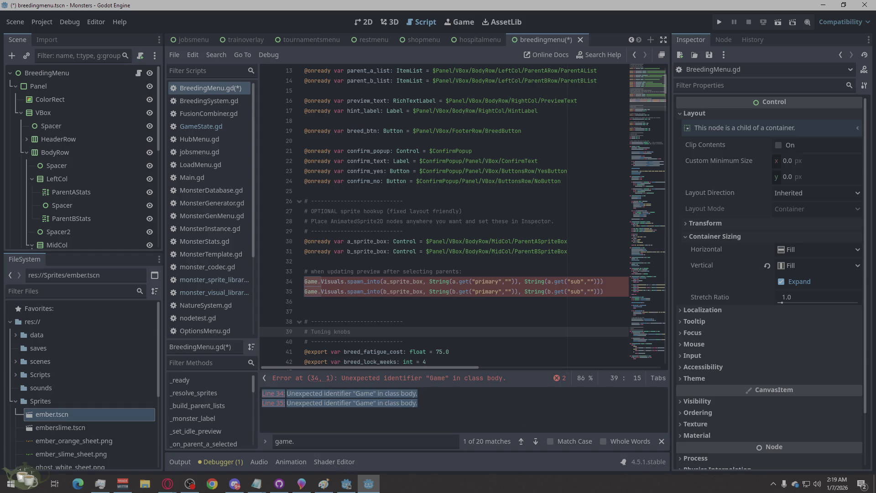
{"action": "key", "text": "alt+Tab"}
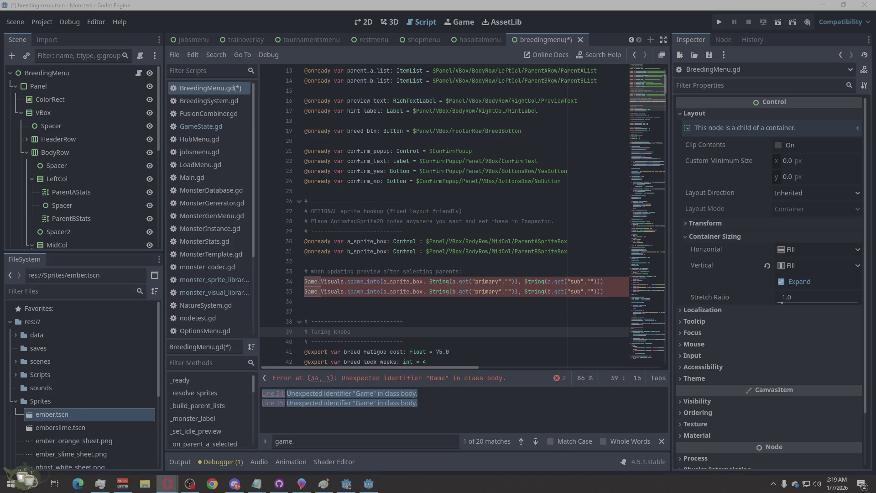
{"action": "scroll", "coordinate": [116, 212], "scroll_direction": "down", "scroll_amount": 6}
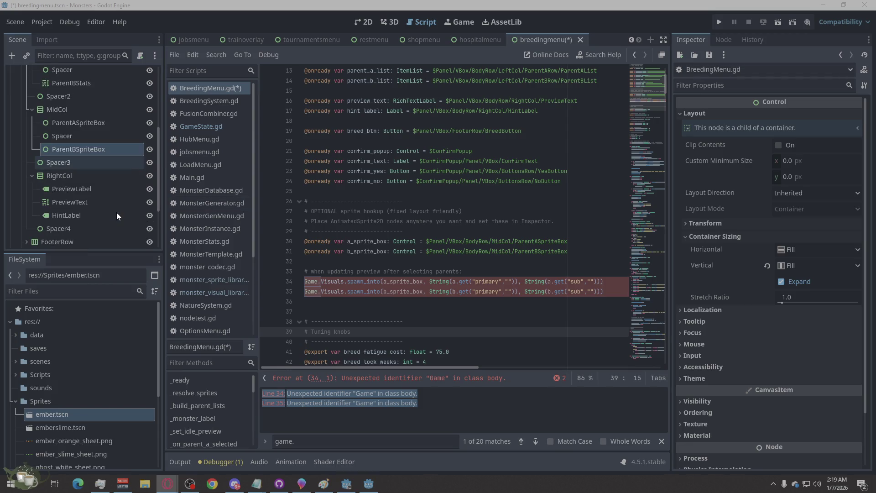
Step: Select all BreedingMenu.gd text with Select All, take it to the browser, then clear the selection
{"action": "scroll", "coordinate": [116, 212], "scroll_direction": "down", "scroll_amount": 3}
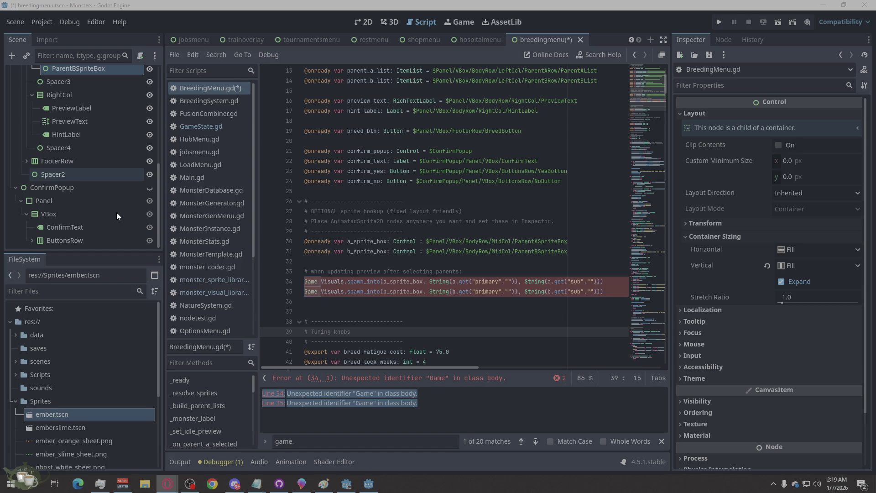
{"action": "scroll", "coordinate": [420, 240], "scroll_direction": "up", "scroll_amount": 4}
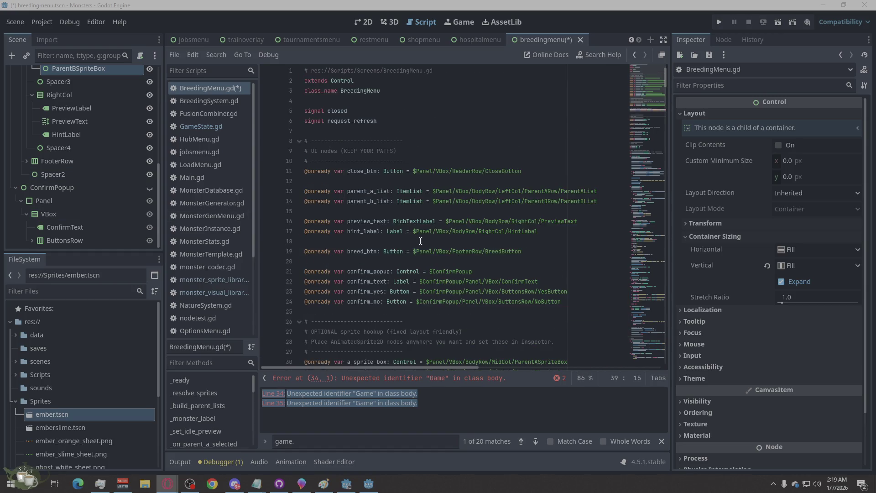
{"action": "right_click", "coordinate": [489, 139]}
{"action": "left_click", "coordinate": [533, 241]}
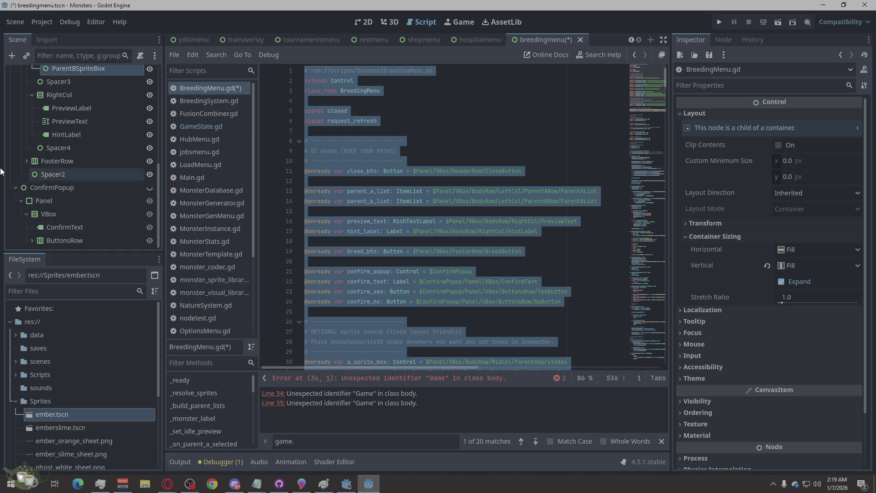
{"action": "scroll", "coordinate": [105, 187], "scroll_direction": "up", "scroll_amount": 5}
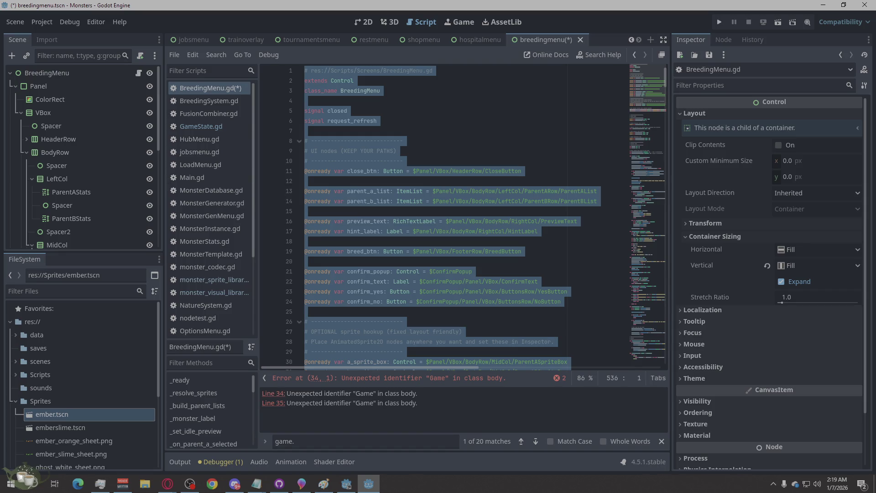
{"action": "left_click", "coordinate": [167, 483]}
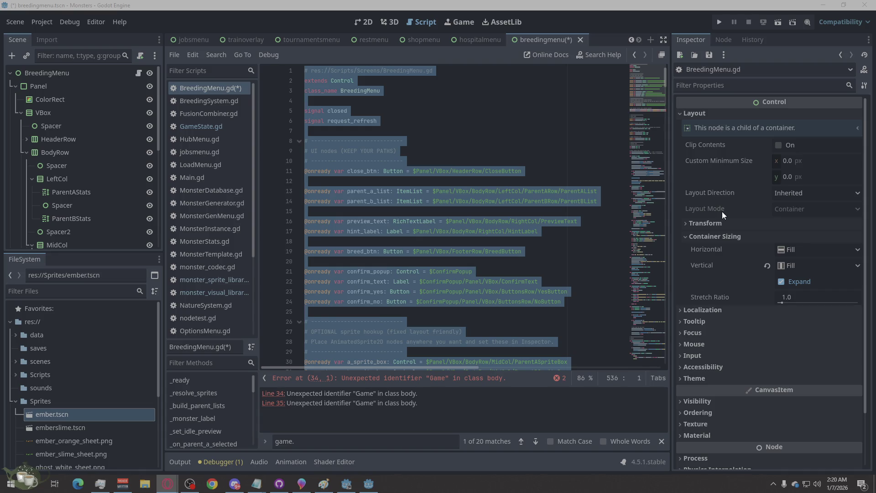
{"action": "left_click", "coordinate": [651, 84]}
Step: Run the project, stop it after the line 34 parser error, and view the debugger's Errors list
{"action": "left_click", "coordinate": [716, 23]}
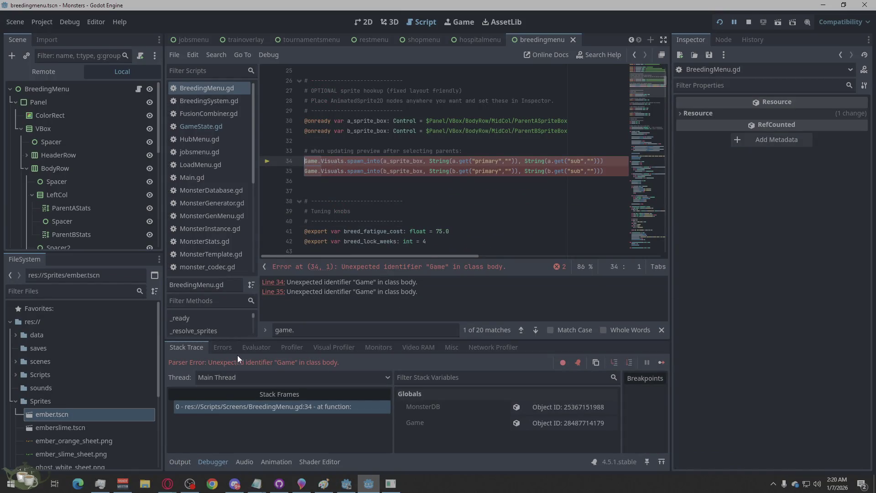
{"action": "left_click", "coordinate": [749, 25]}
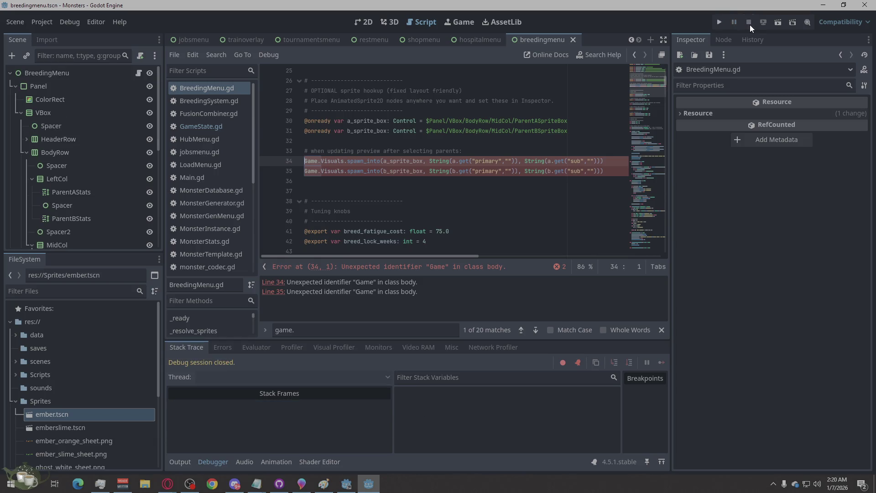
{"action": "left_click", "coordinate": [231, 346]}
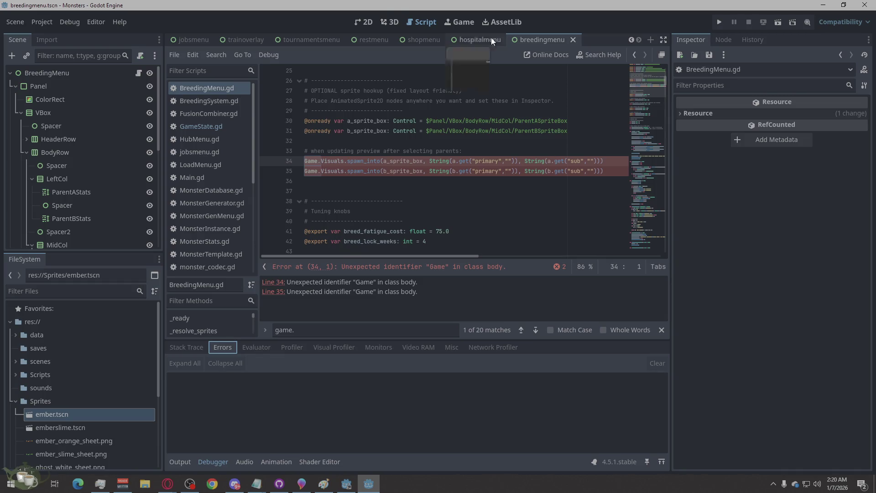
{"action": "scroll", "coordinate": [218, 42], "scroll_direction": "up", "scroll_amount": 7}
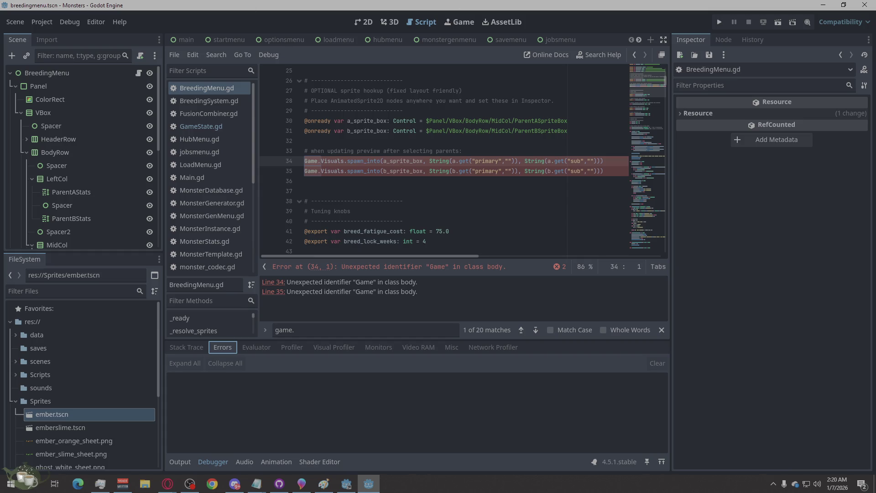
{"action": "left_click", "coordinate": [167, 483]}
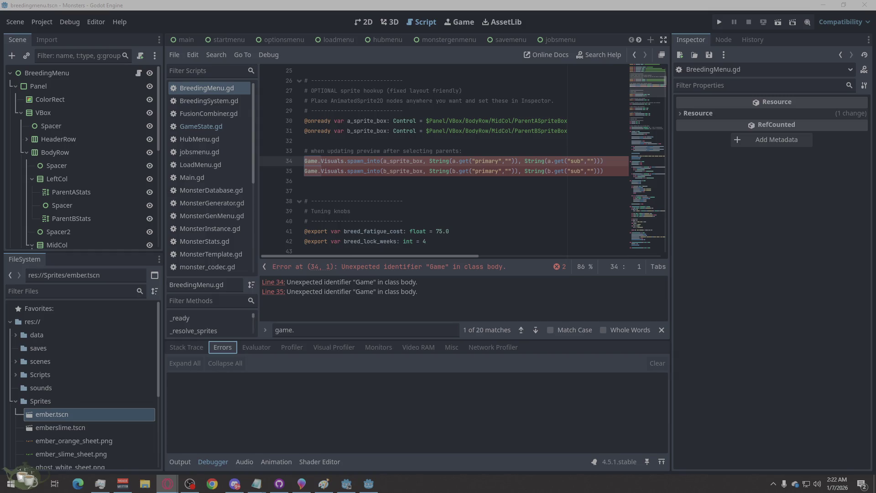
Step: Set ParentASpriteBox's horizontal and vertical container sizing to Shrink Center
{"action": "scroll", "coordinate": [466, 161], "scroll_direction": "up", "scroll_amount": 2}
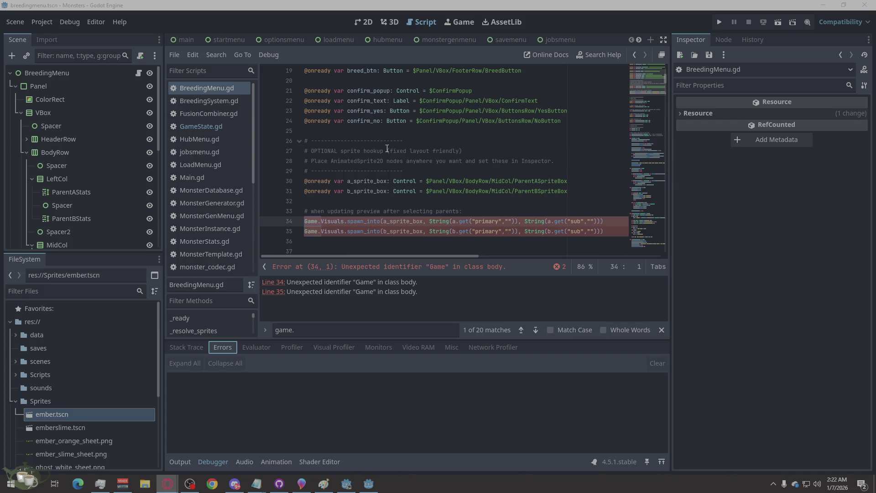
{"action": "scroll", "coordinate": [55, 191], "scroll_direction": "down", "scroll_amount": 2}
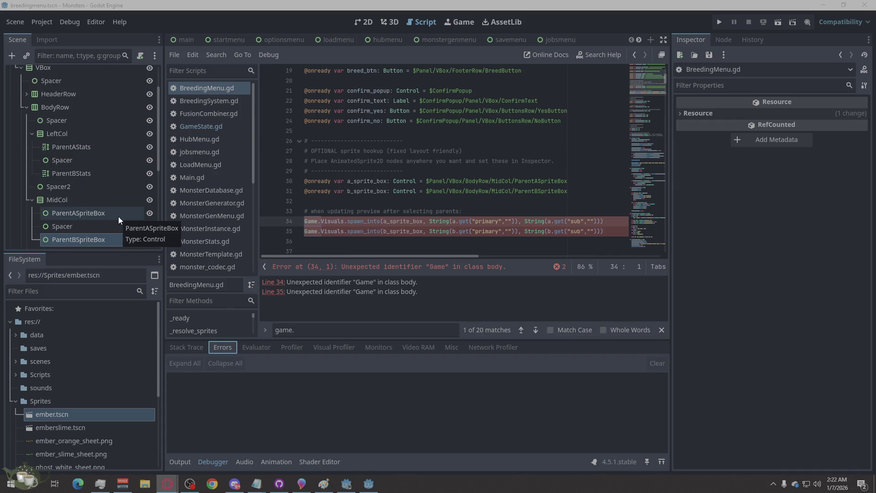
{"action": "scroll", "coordinate": [119, 216], "scroll_direction": "down", "scroll_amount": 1}
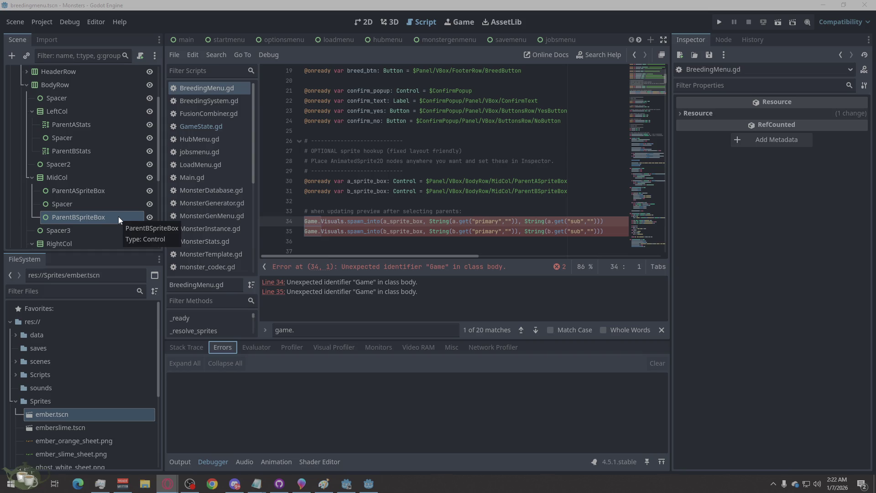
{"action": "left_click", "coordinate": [111, 187]}
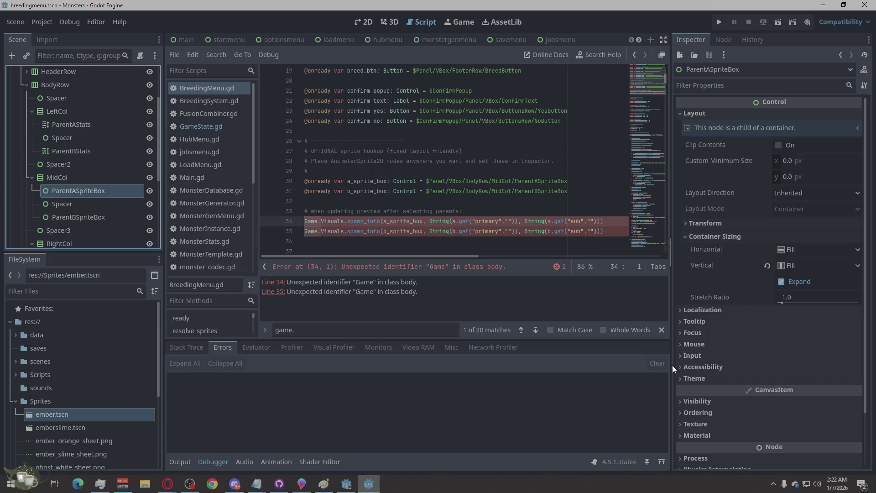
{"action": "left_click", "coordinate": [814, 249]}
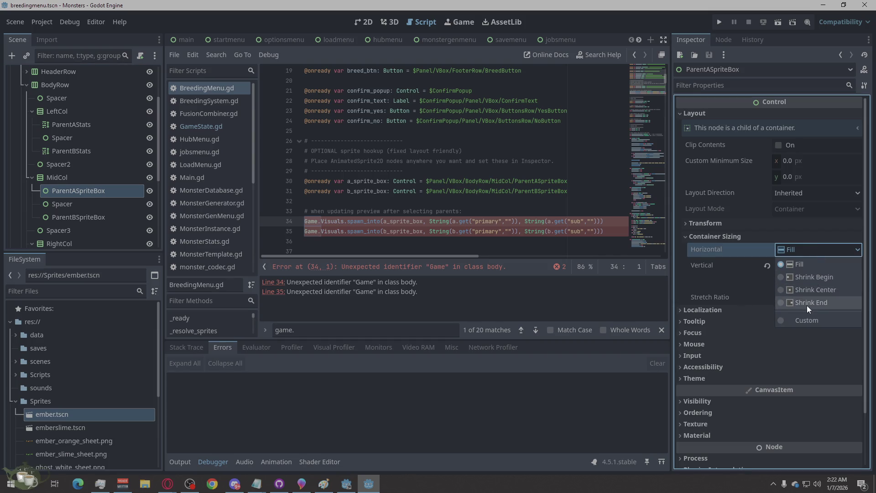
{"action": "left_click", "coordinate": [825, 289]}
{"action": "left_click", "coordinate": [811, 266]}
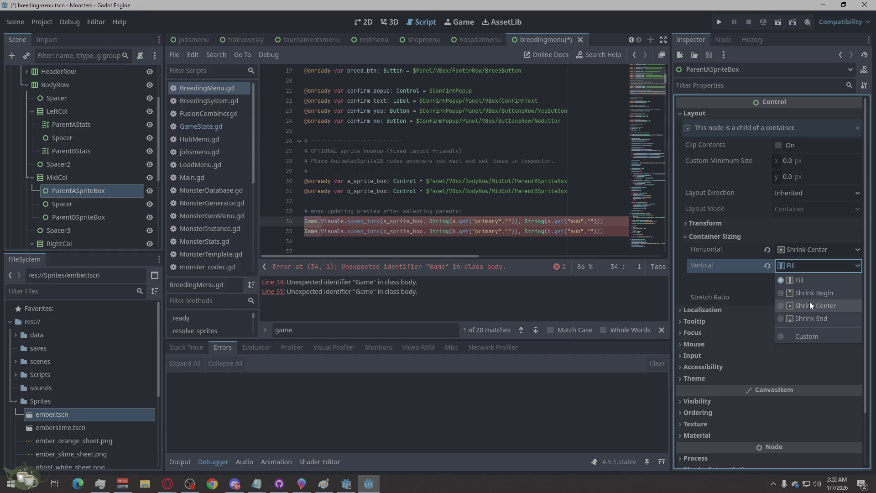
{"action": "left_click", "coordinate": [809, 302]}
Step: Switch to the 2D view and give ParentASpriteBox a 180×180 custom minimum size
{"action": "left_click", "coordinate": [370, 24]}
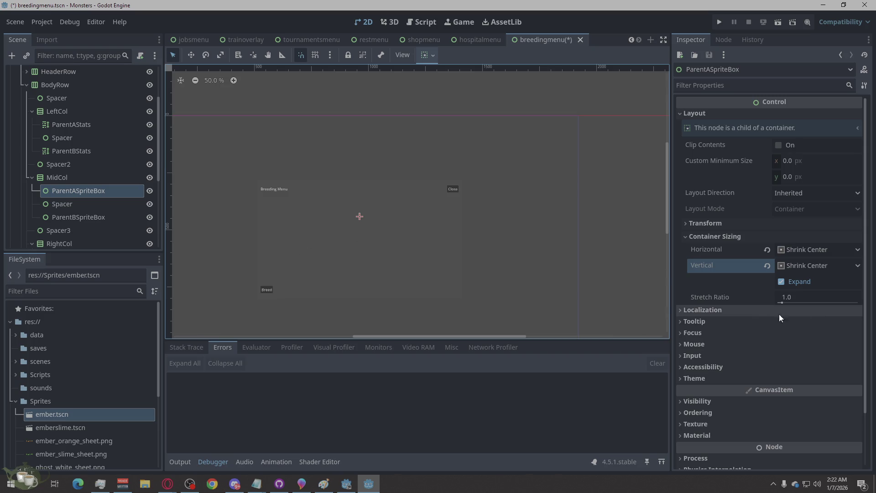
{"action": "left_click", "coordinate": [801, 161]}
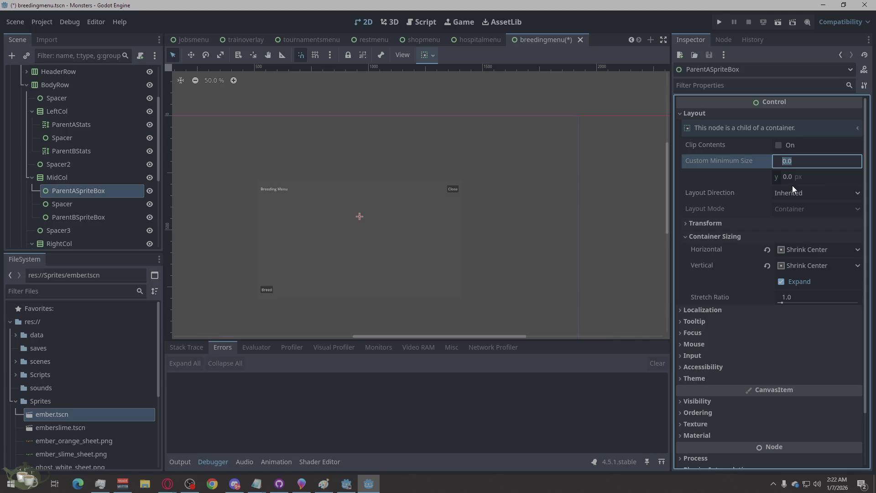
{"action": "type", "text": "180"}
{"action": "key", "text": "Tab"}
{"action": "left_click", "coordinate": [803, 177]}
{"action": "type", "text": "180"}
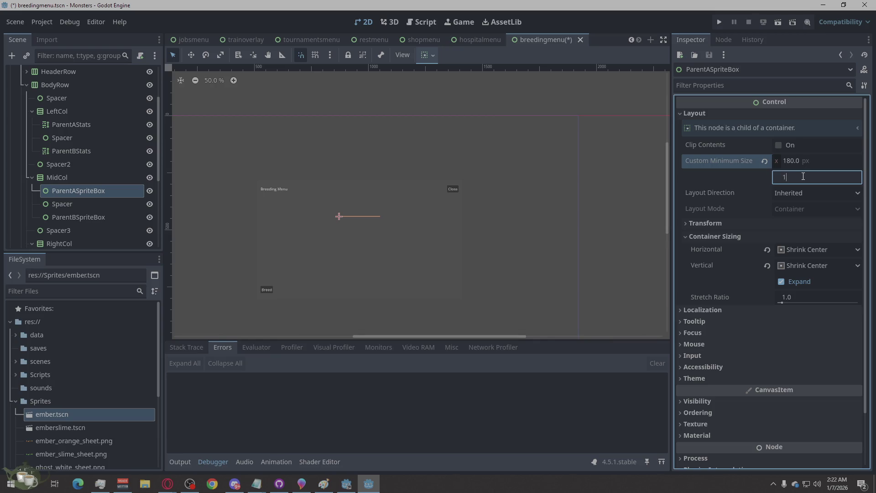
{"action": "key", "text": "Return"}
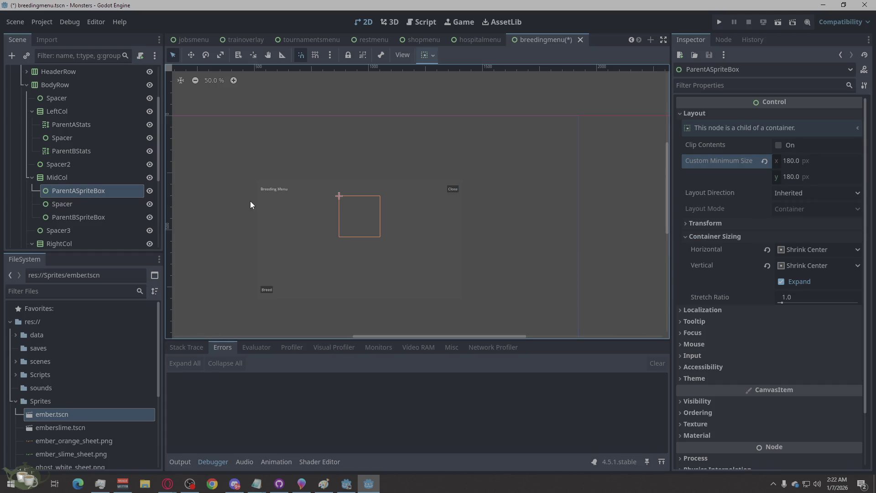
{"action": "left_click", "coordinate": [790, 160]}
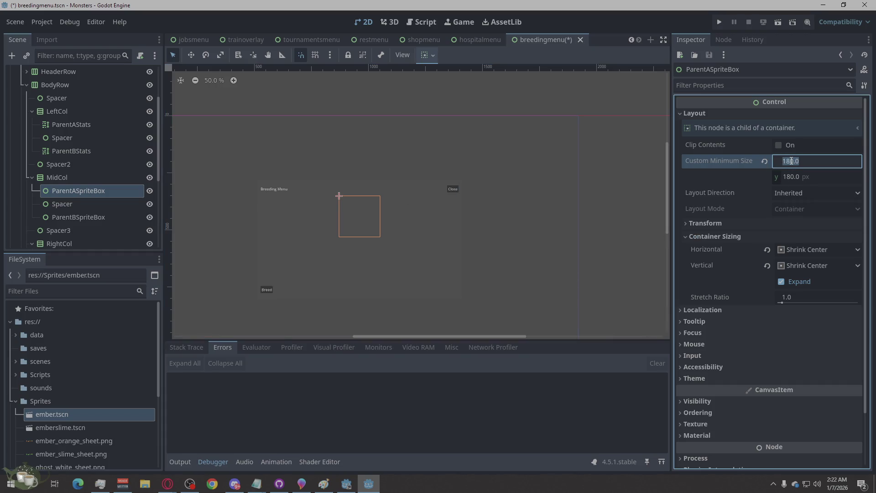
{"action": "left_click", "coordinate": [746, 178]}
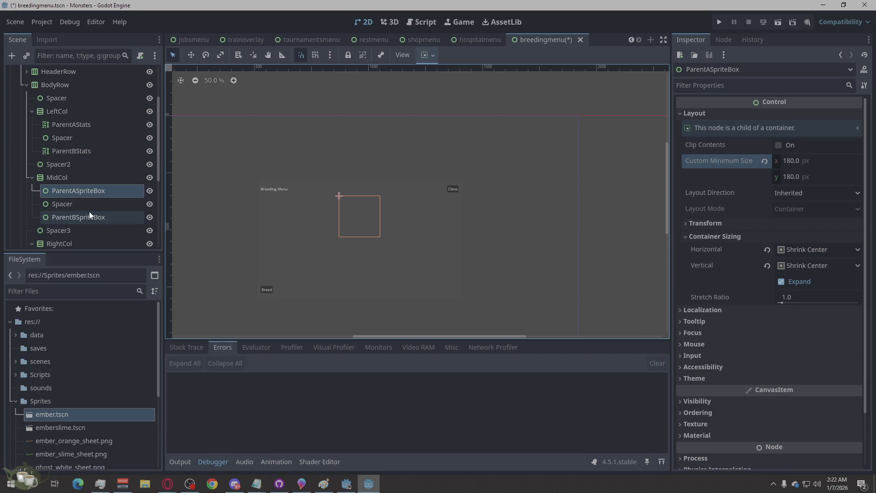
Step: Give ParentBSpriteBox a 180×180 minimum size, shrink-centred horizontally and vertically
{"action": "left_click", "coordinate": [108, 217]}
{"action": "left_click", "coordinate": [789, 162]}
{"action": "type", "text": "180"}
{"action": "left_click", "coordinate": [793, 176]}
{"action": "type", "text": "18"}
{"action": "left_click", "coordinate": [801, 266]}
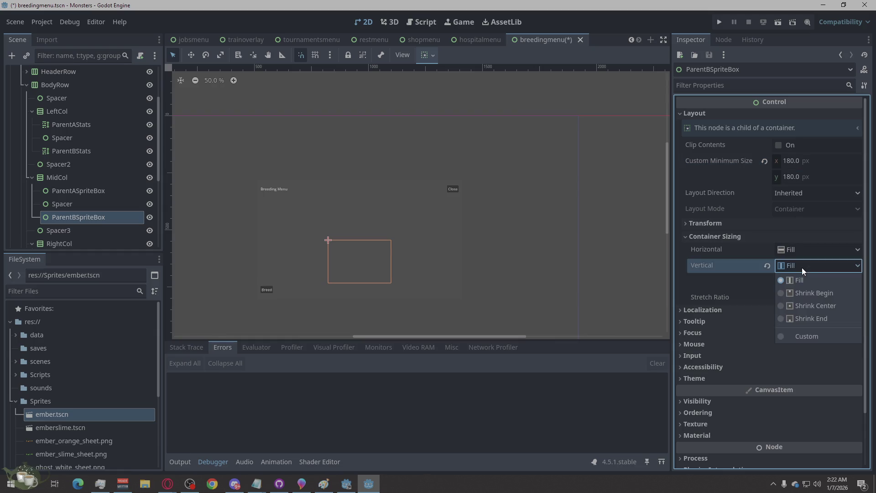
{"action": "left_click", "coordinate": [815, 305]}
{"action": "left_click", "coordinate": [818, 252]}
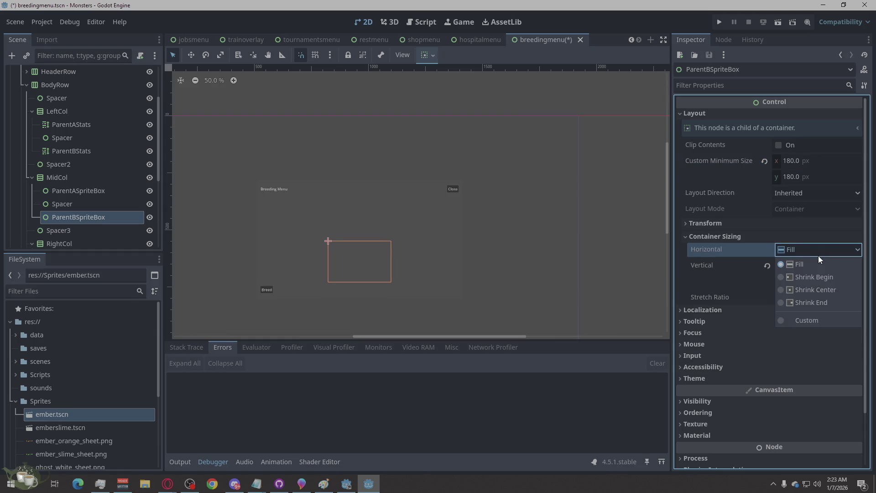
{"action": "left_click", "coordinate": [823, 289]}
Step: Compare the layouts of both parent sprite boxes and the ParentAStats and ParentBStats labels
{"action": "left_click", "coordinate": [94, 192]}
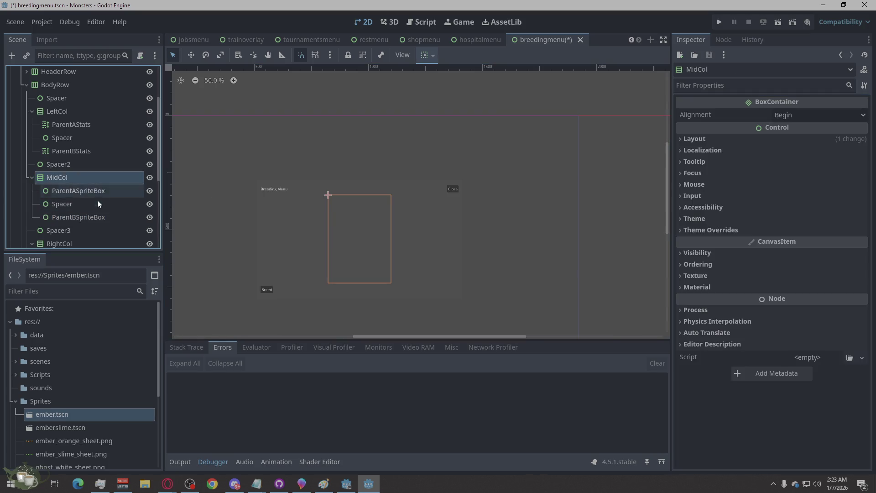
{"action": "left_click", "coordinate": [94, 215]}
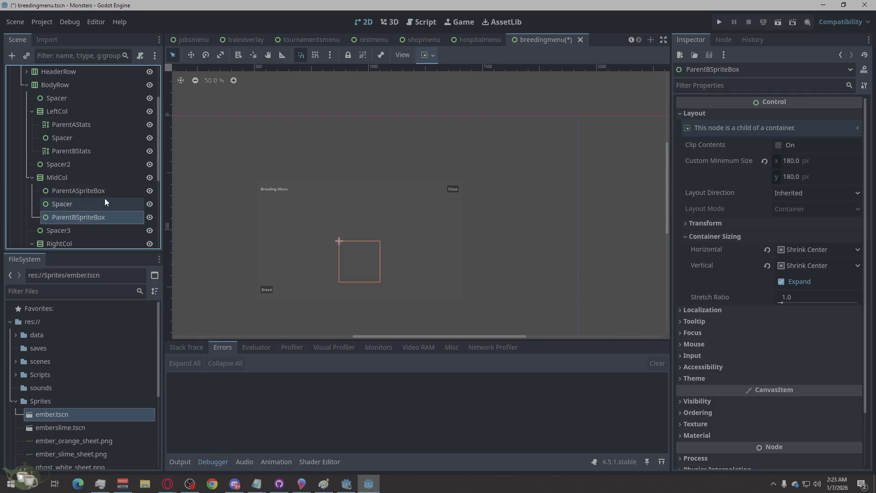
{"action": "left_click", "coordinate": [101, 192]}
{"action": "left_click", "coordinate": [96, 217]}
{"action": "left_click", "coordinate": [97, 126]}
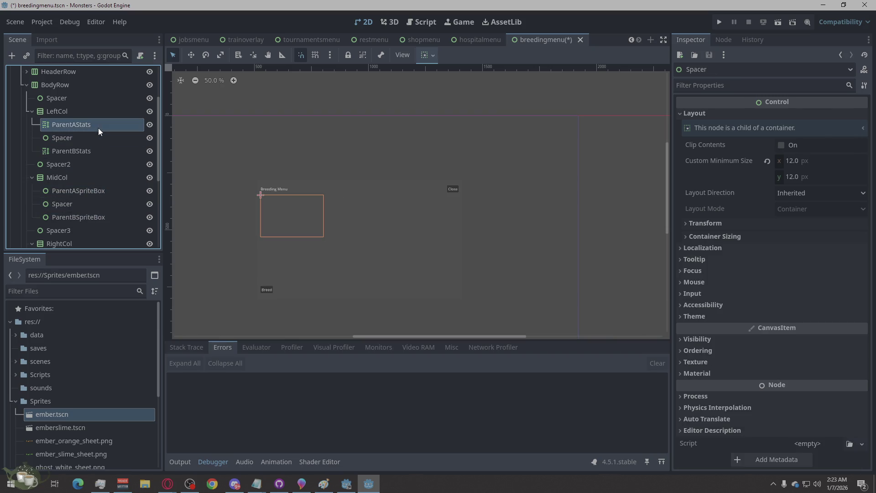
{"action": "left_click", "coordinate": [95, 147]}
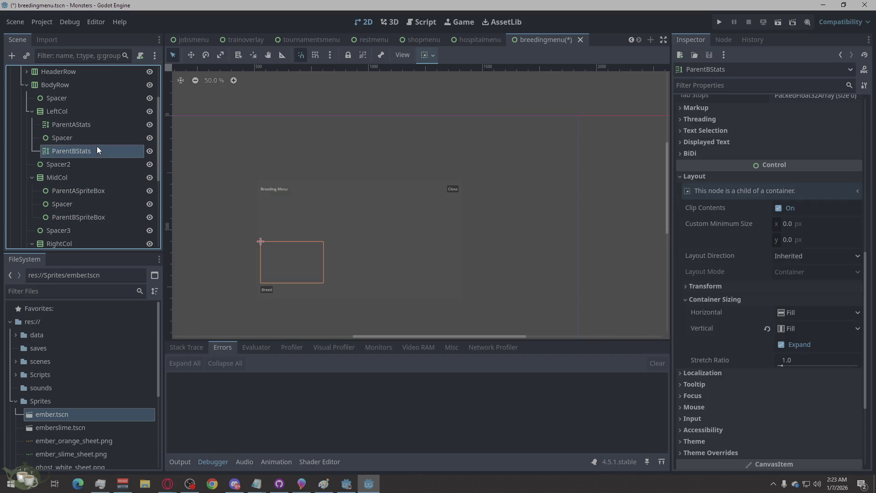
{"action": "left_click", "coordinate": [106, 127]}
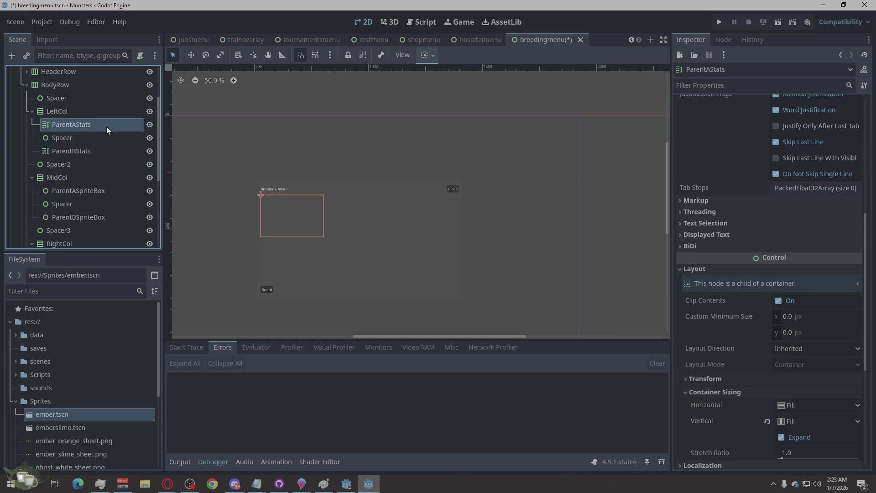
{"action": "left_click", "coordinate": [97, 219]}
{"action": "left_click", "coordinate": [103, 191]}
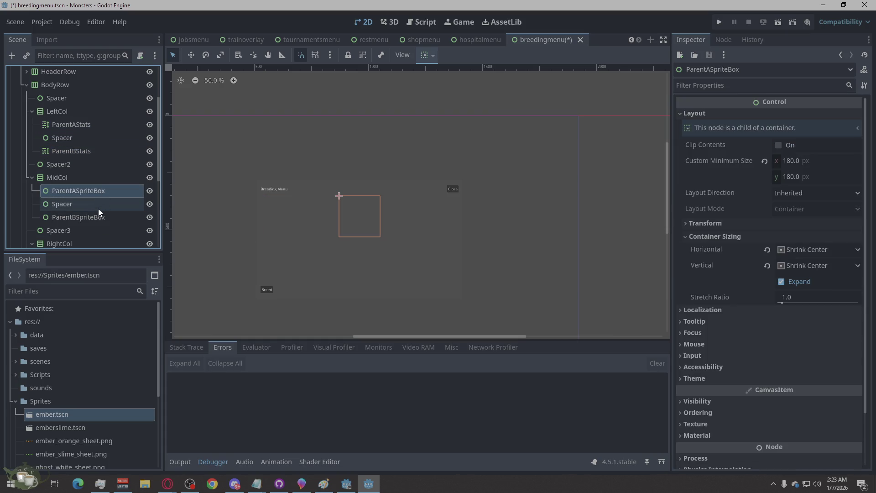
Step: Inspect the PreviewLabel and PreviewText nodes, then clear the selection
{"action": "scroll", "coordinate": [97, 209], "scroll_direction": "down", "scroll_amount": 3}
{"action": "left_click", "coordinate": [92, 213]}
{"action": "left_click", "coordinate": [85, 224]}
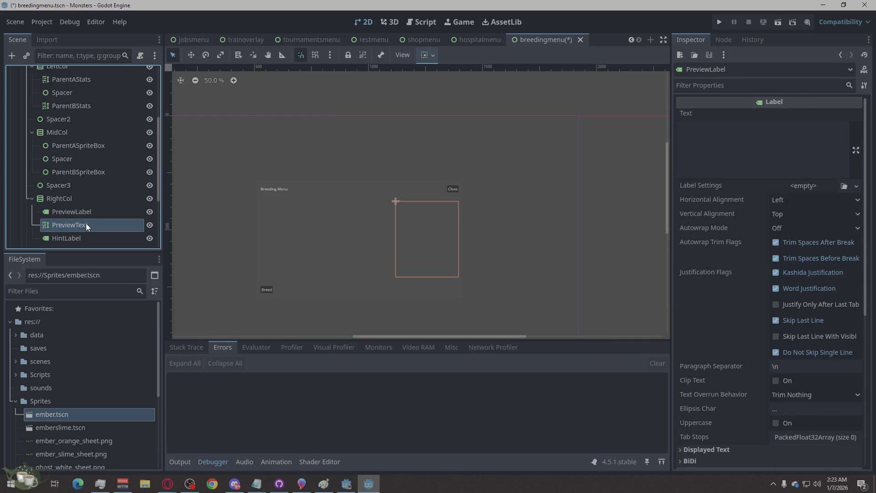
{"action": "left_click", "coordinate": [91, 215]}
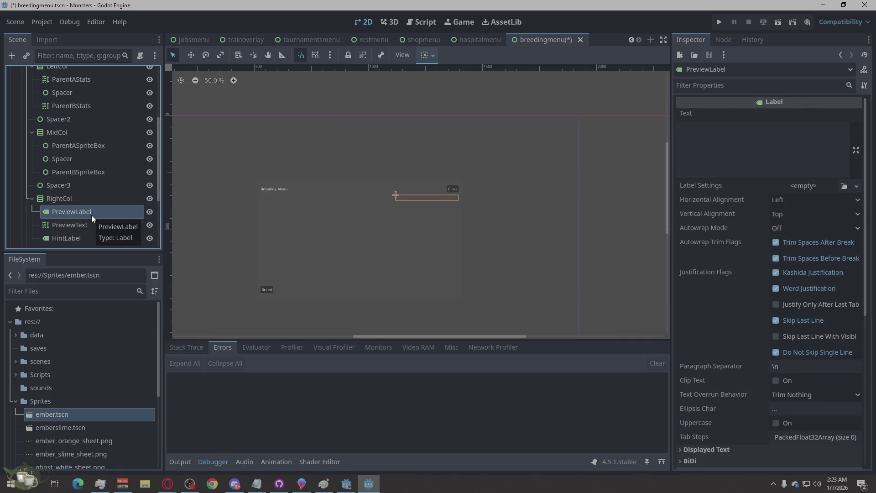
{"action": "left_click", "coordinate": [86, 223]}
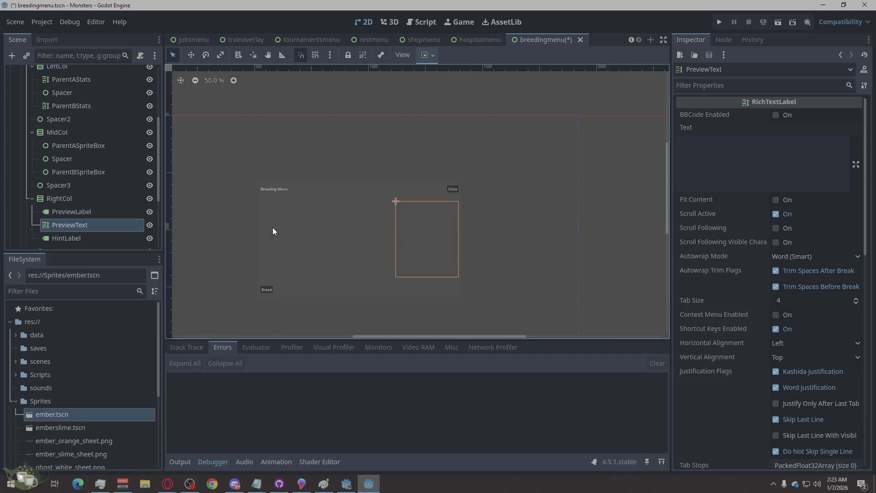
{"action": "left_click", "coordinate": [605, 190]}
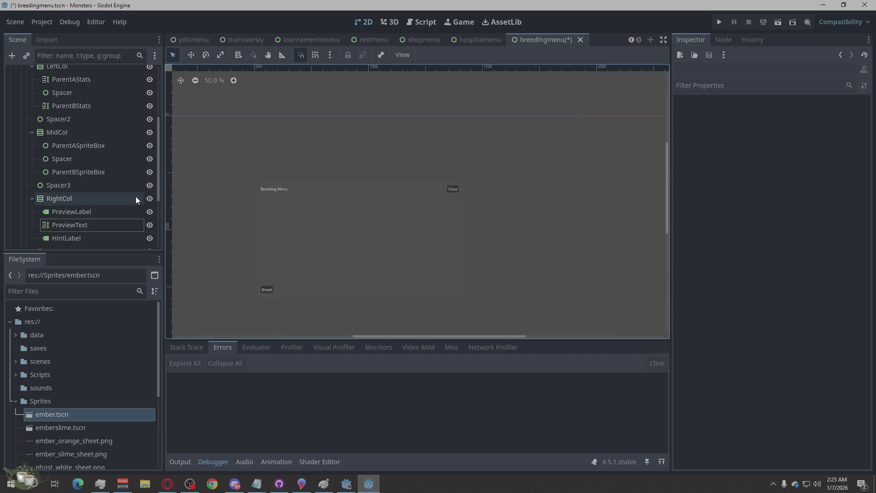
Step: Inspect the ButtonsRow container and its buttons in the Scene dock
{"action": "scroll", "coordinate": [132, 172], "scroll_direction": "down", "scroll_amount": 3}
{"action": "scroll", "coordinate": [105, 223], "scroll_direction": "down", "scroll_amount": 2}
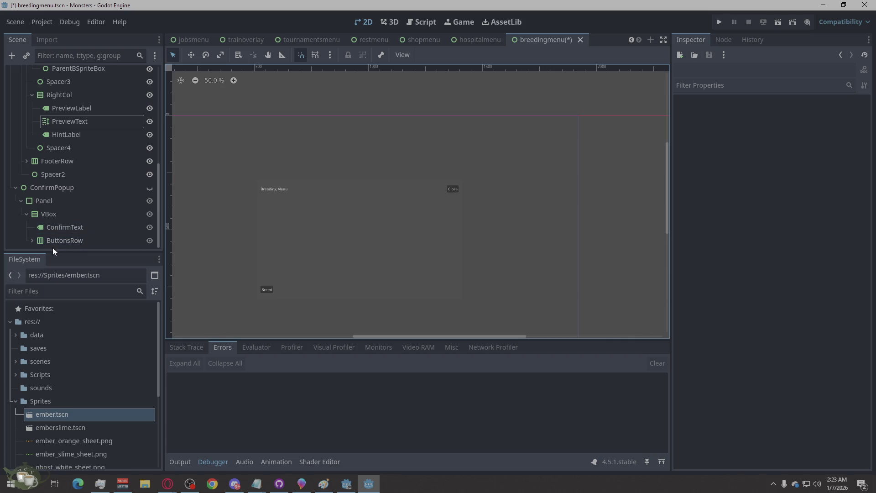
{"action": "left_click", "coordinate": [37, 241]}
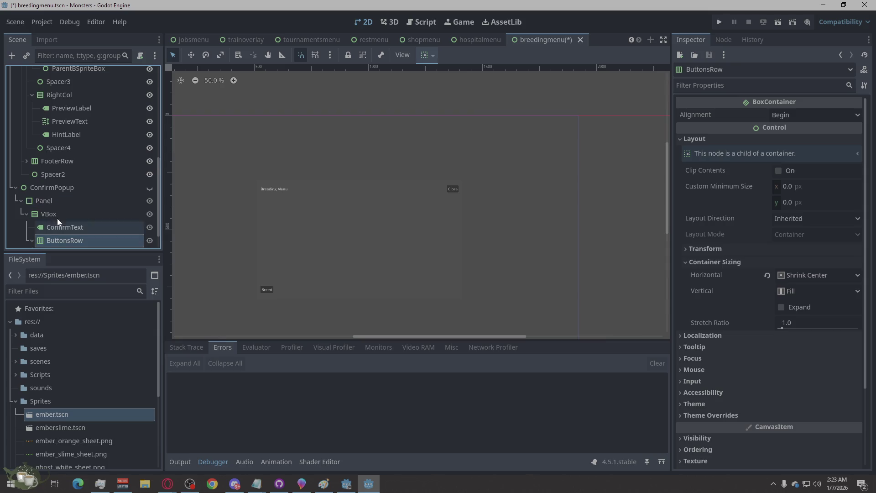
{"action": "left_click", "coordinate": [32, 240]}
{"action": "left_click", "coordinate": [32, 214]}
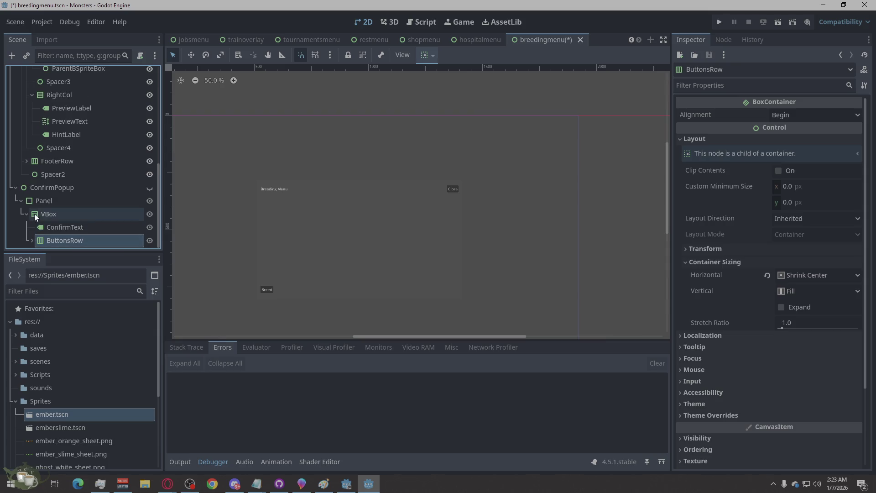
Step: Expand FooterRow and select BreedButton to show its Button properties
{"action": "scroll", "coordinate": [80, 204], "scroll_direction": "up", "scroll_amount": 5}
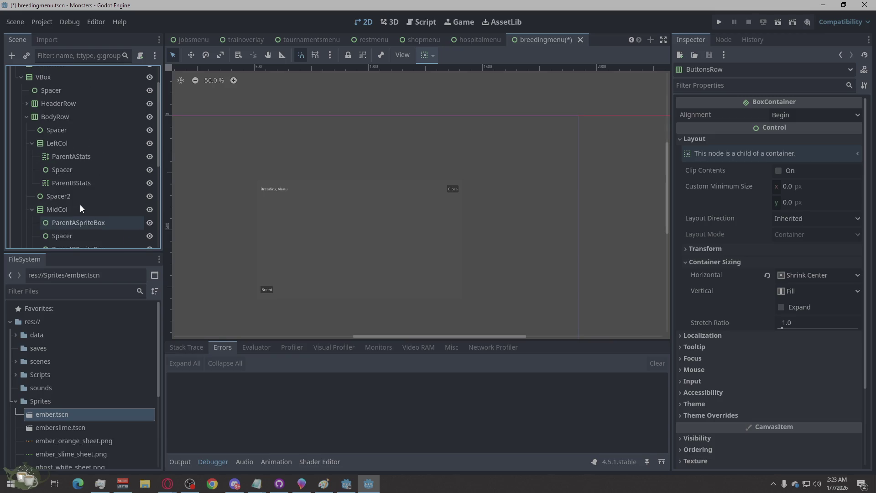
{"action": "scroll", "coordinate": [84, 185], "scroll_direction": "down", "scroll_amount": 3}
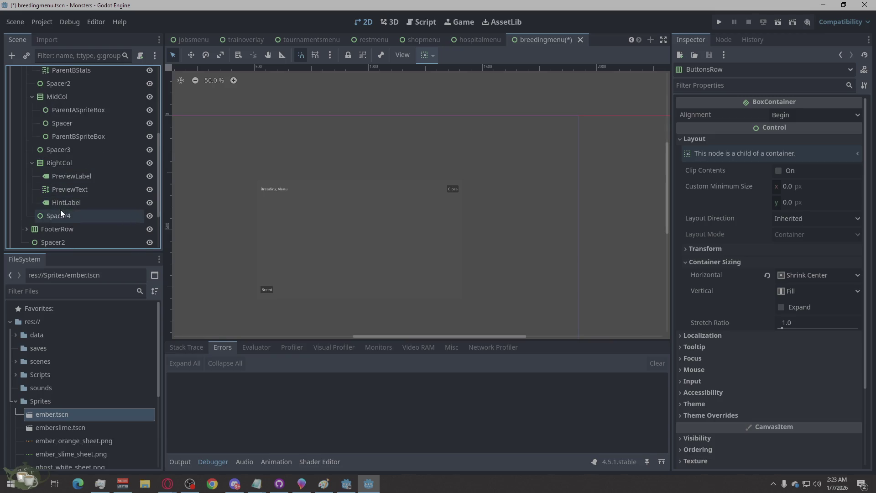
{"action": "scroll", "coordinate": [57, 217], "scroll_direction": "down", "scroll_amount": 2}
{"action": "left_click", "coordinate": [26, 206]}
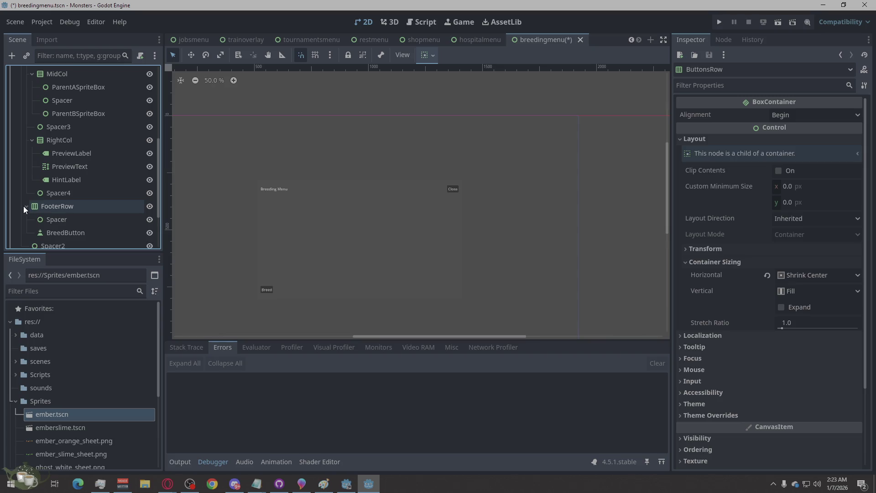
{"action": "left_click", "coordinate": [60, 233]}
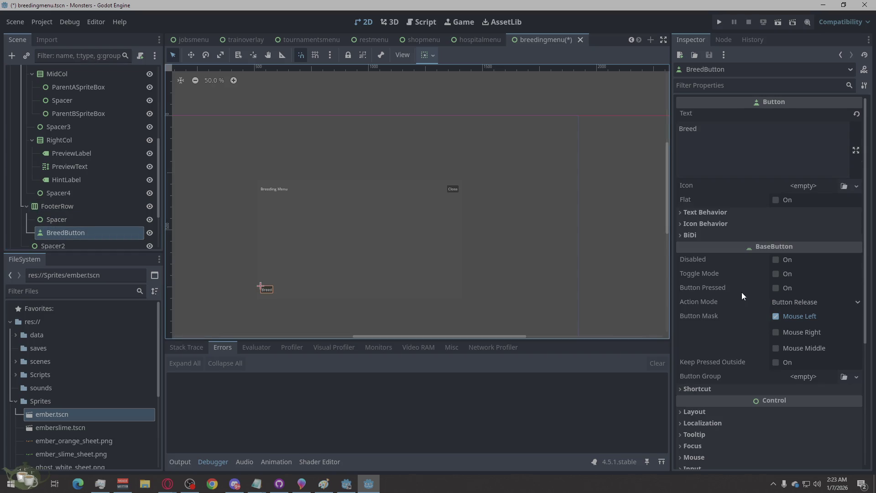
{"action": "scroll", "coordinate": [749, 286], "scroll_direction": "down", "scroll_amount": 5}
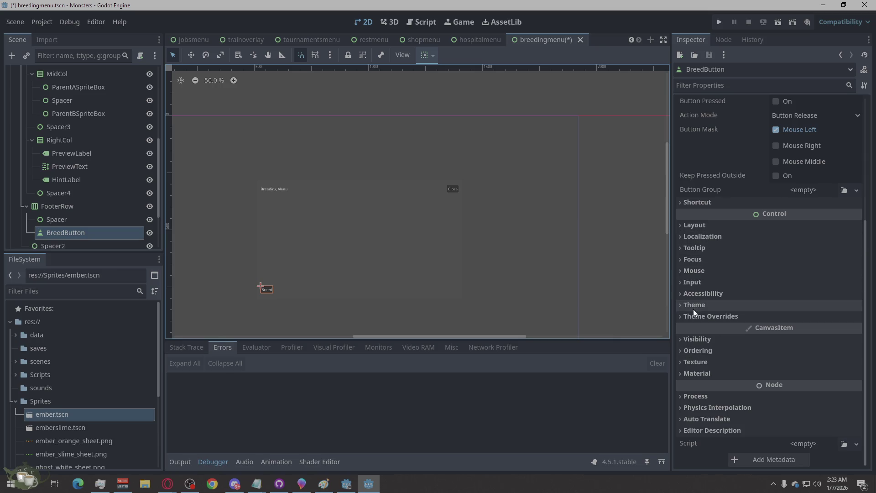
Step: Tick Horizontal Expand for BreedButton and place Spacer2 after it inside FooterRow
{"action": "left_click", "coordinate": [694, 225]}
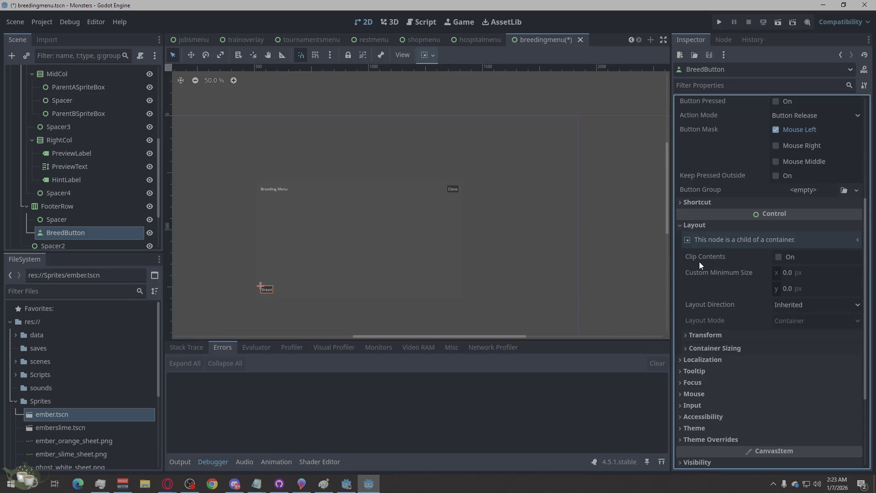
{"action": "left_click", "coordinate": [692, 347]}
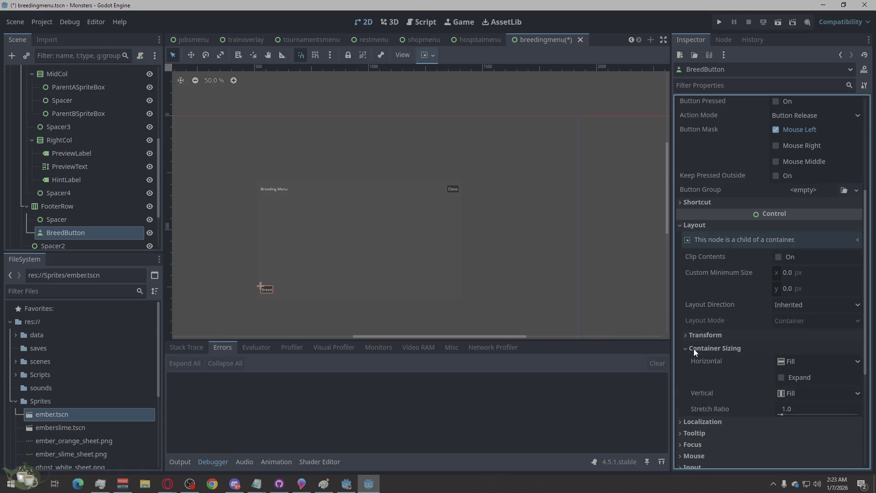
{"action": "left_click", "coordinate": [780, 377]}
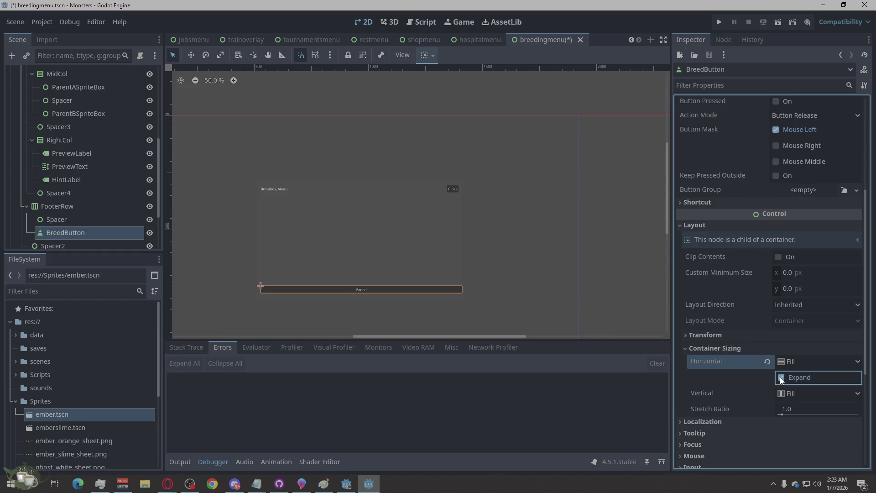
{"action": "left_click", "coordinate": [624, 260]}
{"action": "mouse_move", "coordinate": [55, 246]}
{"action": "left_mouse_down"}
{"action": "mouse_move", "coordinate": [72, 220]}
{"action": "mouse_move", "coordinate": [65, 196]}
{"action": "mouse_move", "coordinate": [68, 206]}
{"action": "left_mouse_up"}
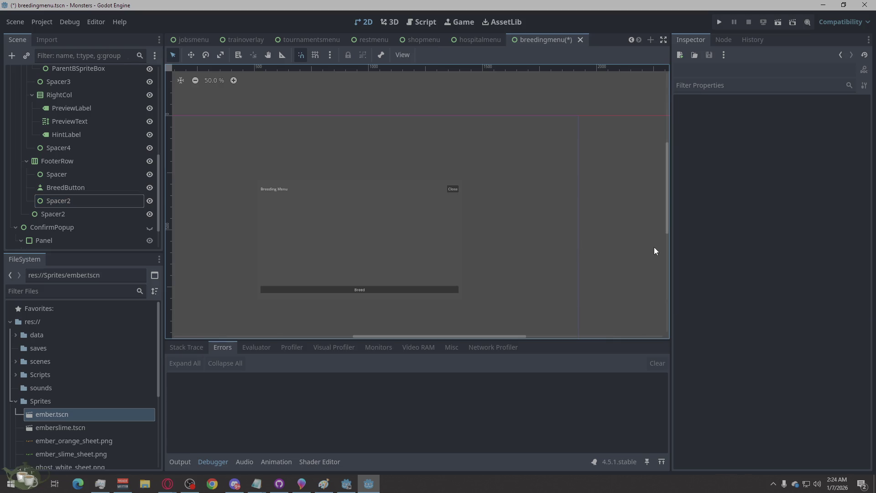
Step: Save the breedingmenu scene and open ember.tscn from the Sprites folder
{"action": "key", "text": "ctrl+s"}
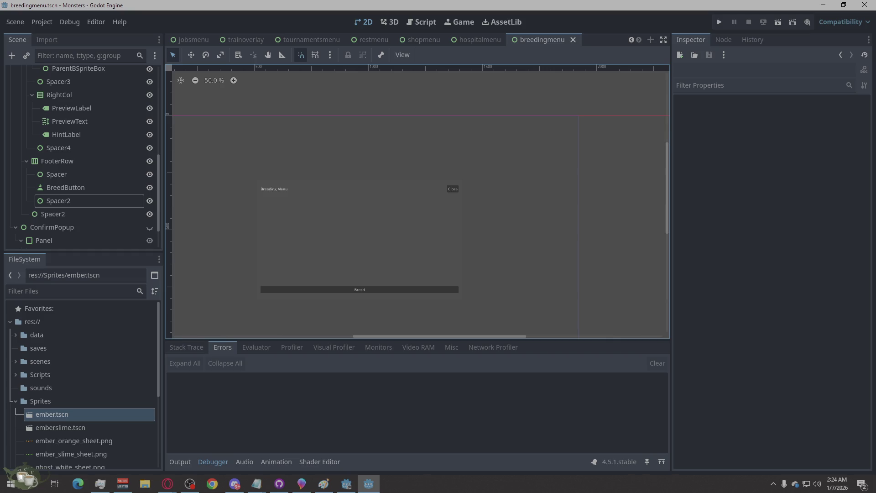
{"action": "left_click", "coordinate": [168, 484]}
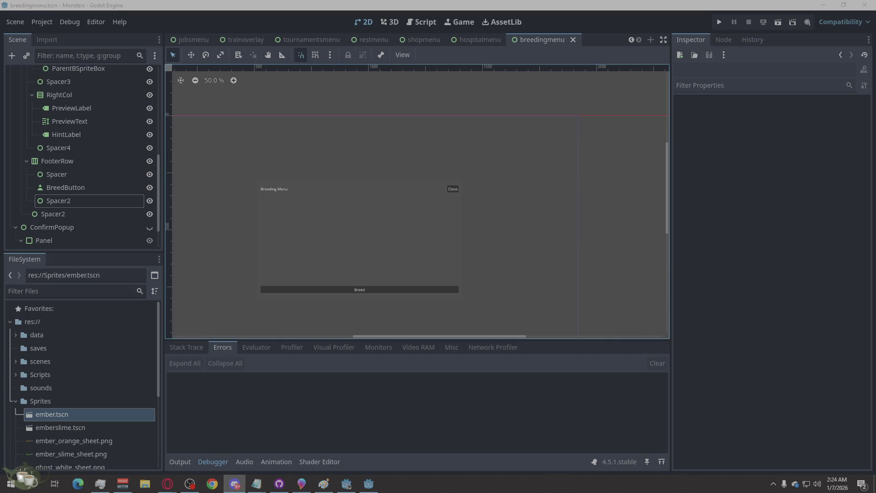
{"action": "left_click", "coordinate": [651, 40]}
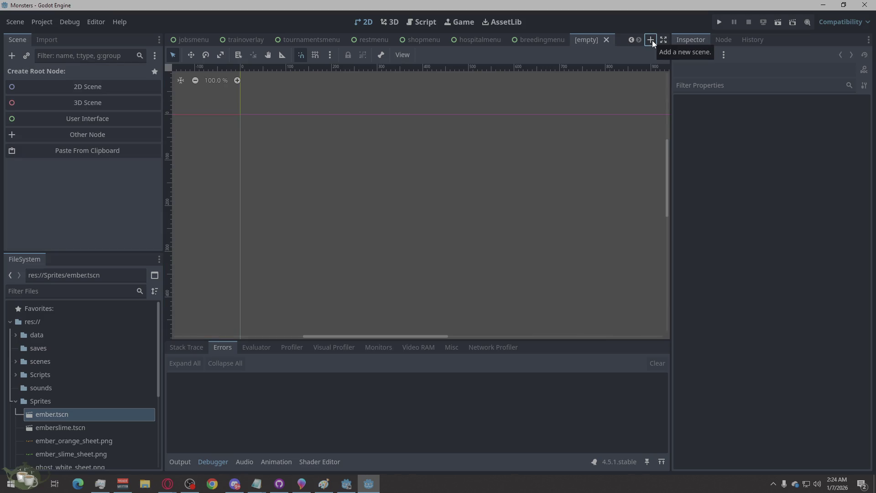
{"action": "left_click", "coordinate": [606, 40]}
{"action": "scroll", "coordinate": [116, 330], "scroll_direction": "down", "scroll_amount": 3}
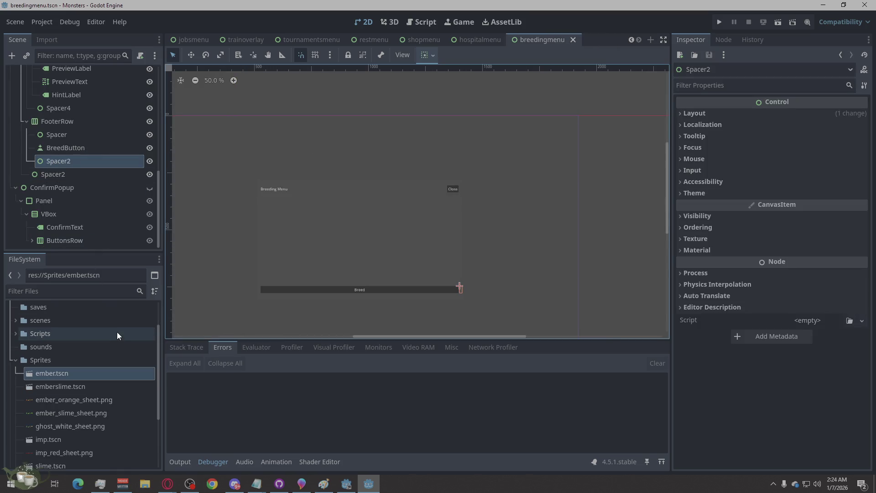
{"action": "double_click", "coordinate": [68, 378]}
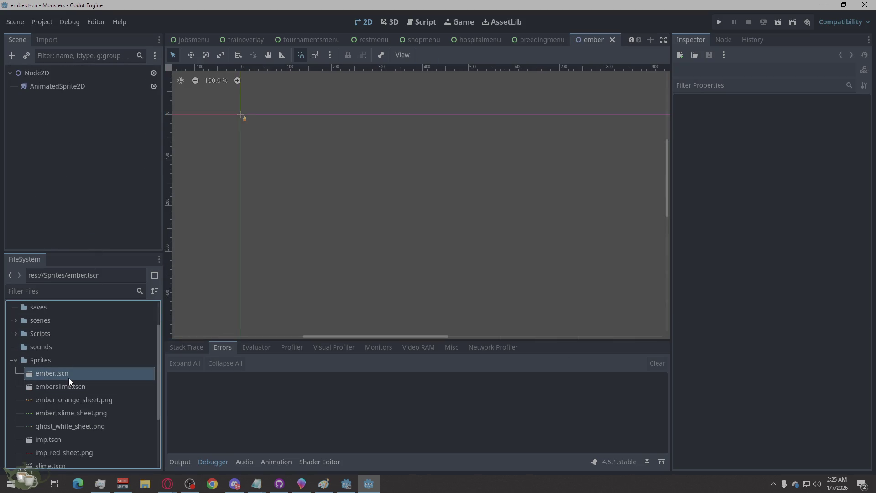
Step: Open the emberslime, slime and slimeember scenes from the FileSystem dock
{"action": "double_click", "coordinate": [67, 382]}
{"action": "scroll", "coordinate": [67, 442], "scroll_direction": "down", "scroll_amount": 4}
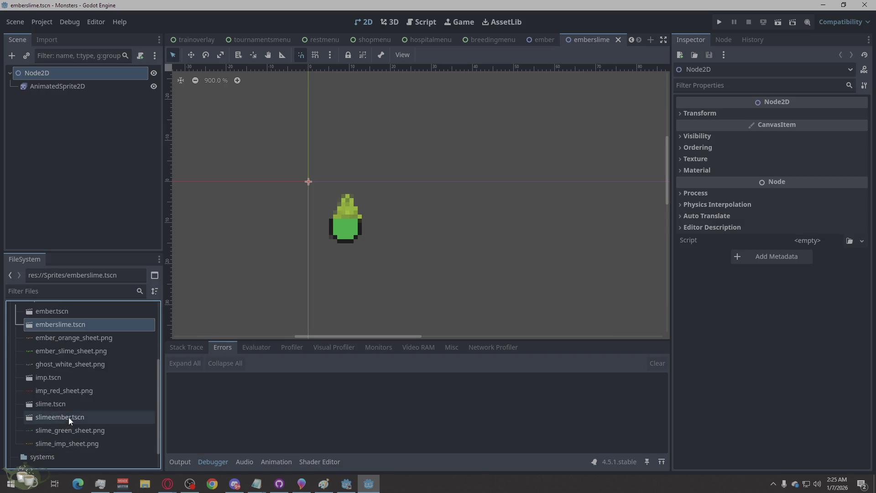
{"action": "double_click", "coordinate": [75, 403]}
{"action": "double_click", "coordinate": [71, 415]}
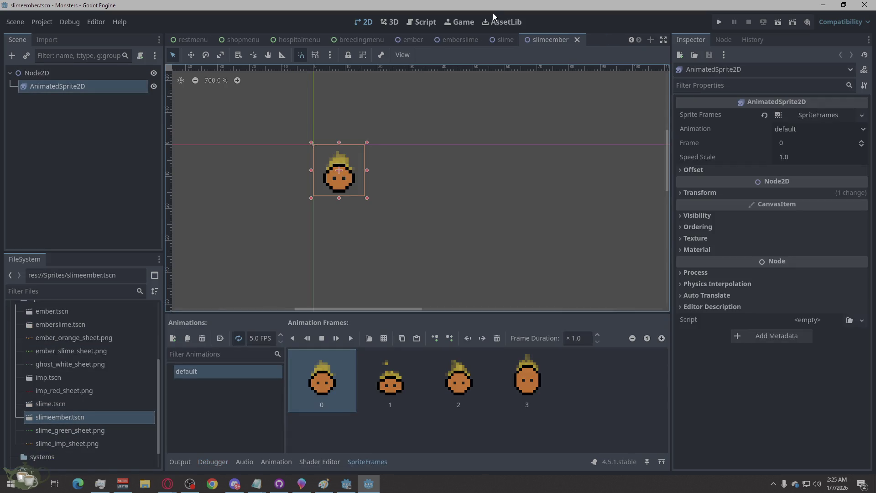
Step: Flip between the ember, emberslime, slime and slimeember scene tabs
{"action": "left_click", "coordinate": [403, 41]}
{"action": "left_click", "coordinate": [490, 40]}
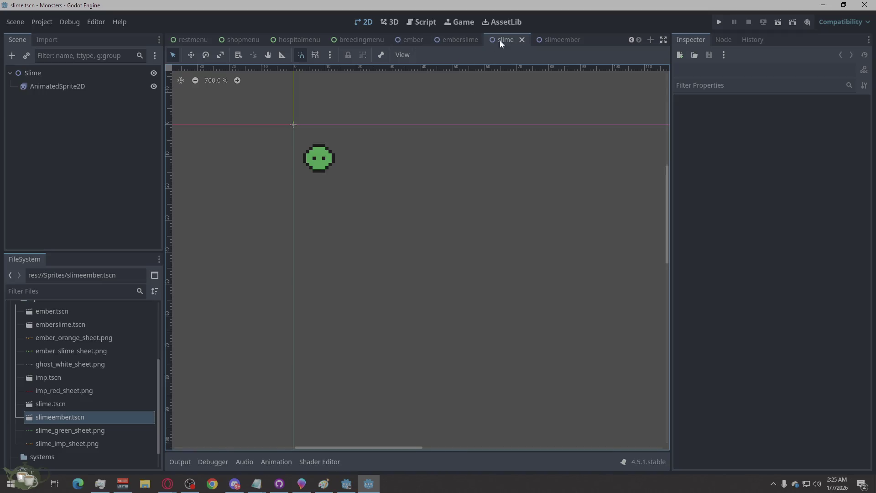
{"action": "left_click", "coordinate": [406, 43]}
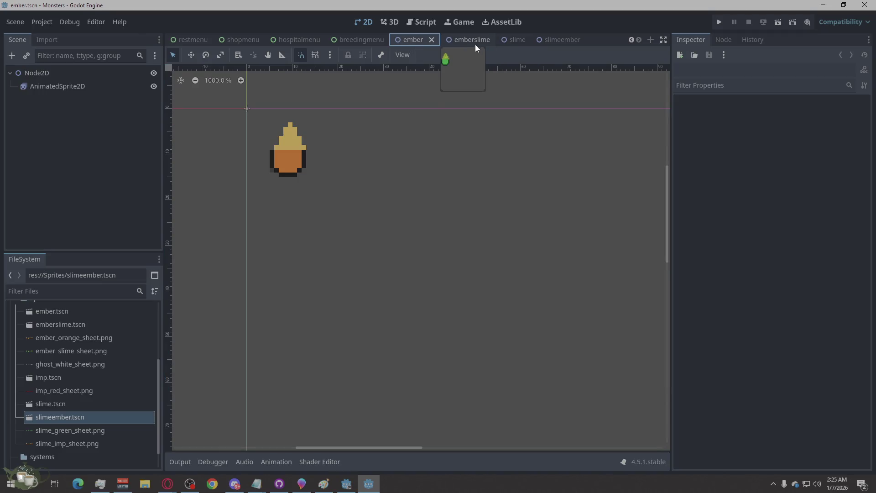
{"action": "left_click", "coordinate": [474, 40]}
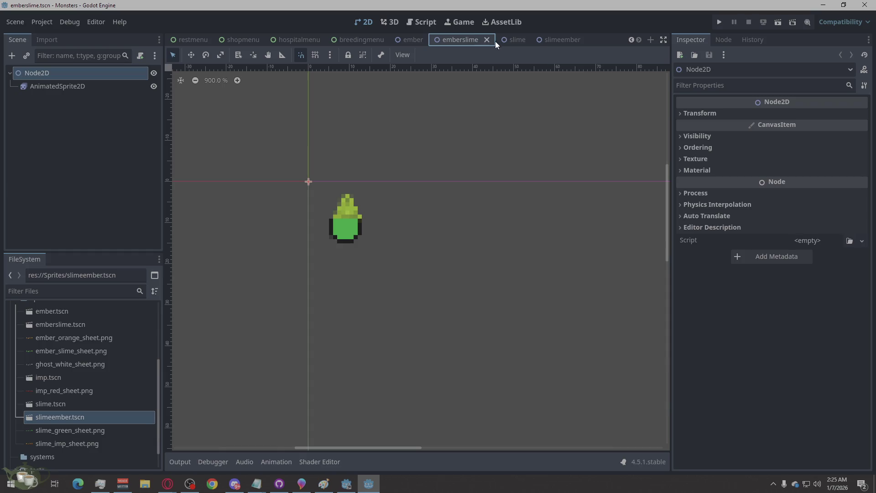
{"action": "left_click", "coordinate": [525, 39]}
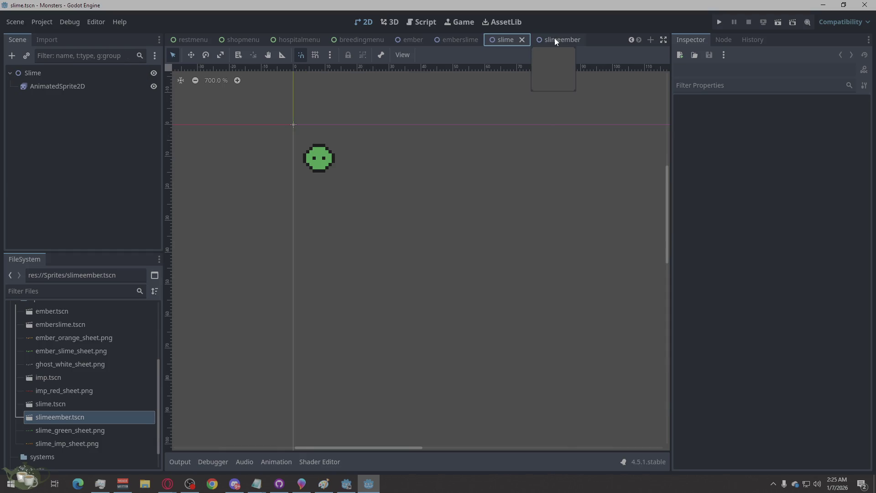
{"action": "left_click", "coordinate": [555, 39]}
{"action": "left_click", "coordinate": [447, 184]}
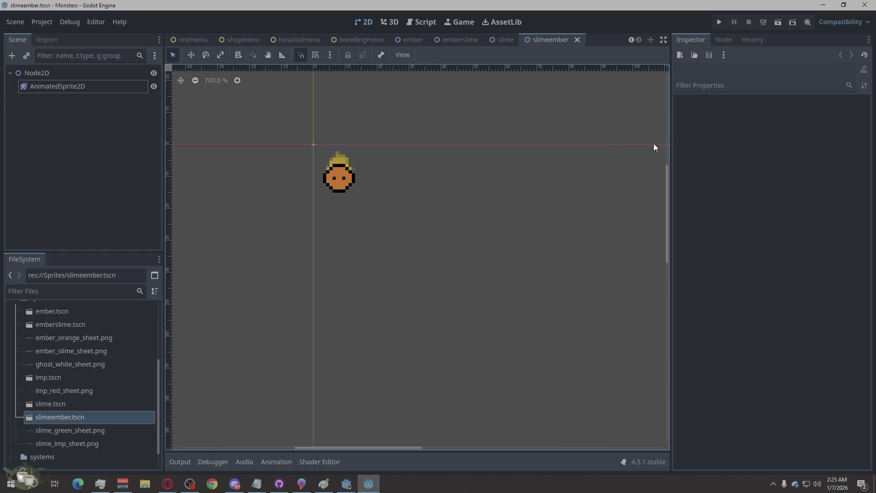
Step: View the animation frames of the slimeember, slime, emberslime and ember sprites
{"action": "left_click", "coordinate": [329, 171]}
{"action": "left_click", "coordinate": [467, 211]}
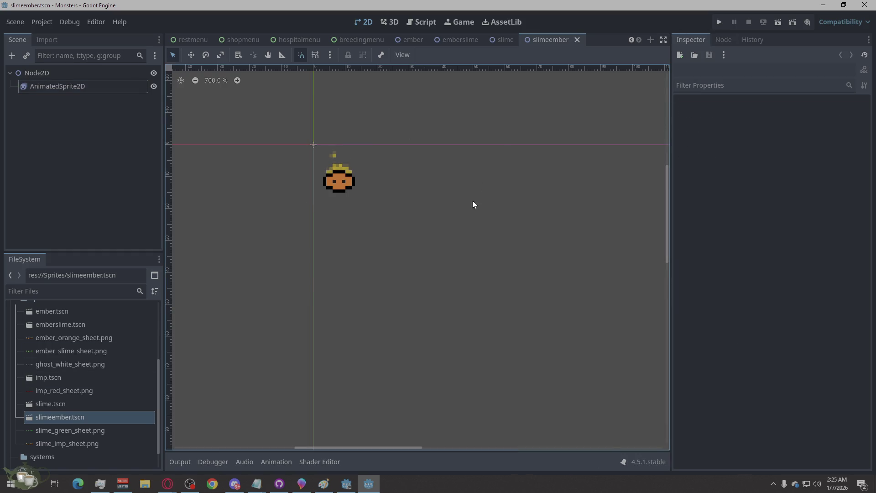
{"action": "left_click", "coordinate": [497, 41]}
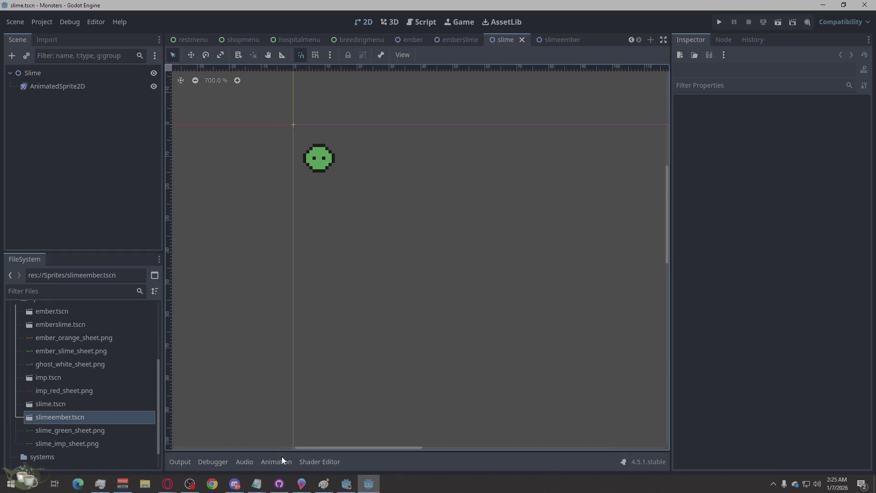
{"action": "left_click", "coordinate": [327, 177]}
{"action": "left_click", "coordinate": [439, 212]}
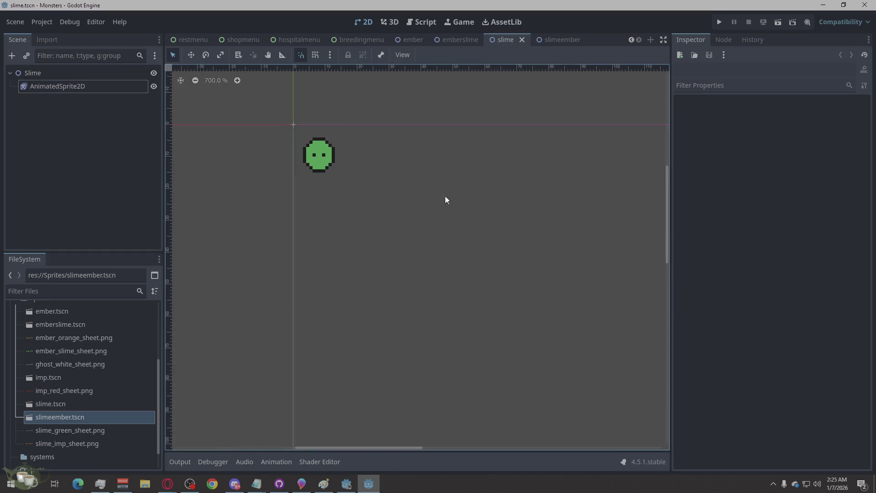
{"action": "left_click", "coordinate": [470, 41]}
{"action": "left_click", "coordinate": [353, 222]}
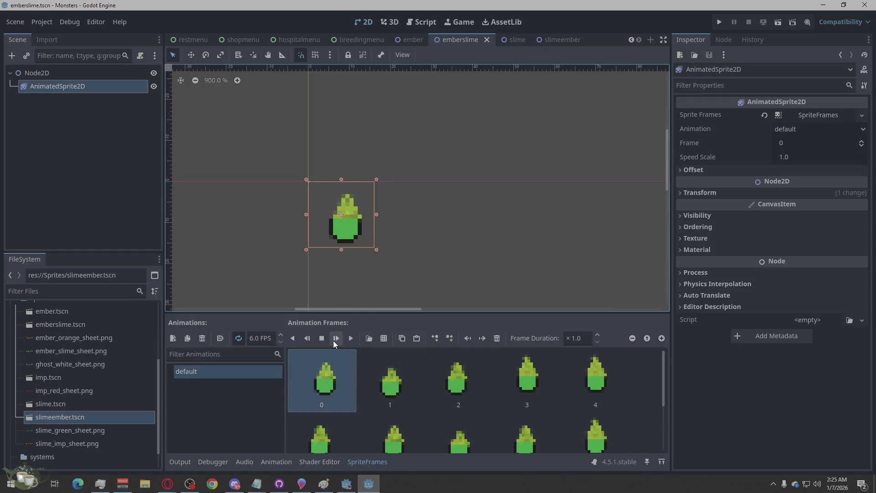
{"action": "left_click", "coordinate": [350, 338]}
{"action": "left_click", "coordinate": [451, 87]}
{"action": "left_click", "coordinate": [412, 40]}
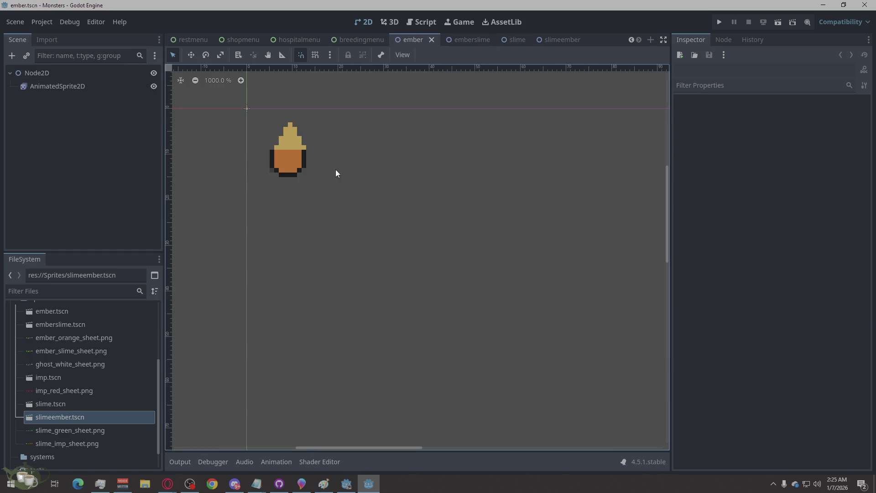
{"action": "left_click", "coordinate": [306, 158]}
{"action": "left_click", "coordinate": [495, 261]}
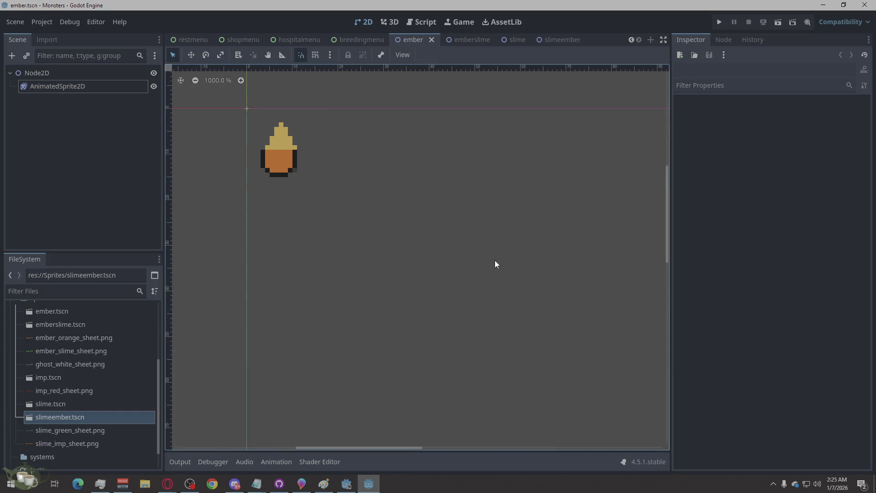
Step: Review the emberslime, slime and slimeember scenes again, then close the ember tab
{"action": "left_click", "coordinate": [467, 38]}
{"action": "left_click", "coordinate": [464, 158]}
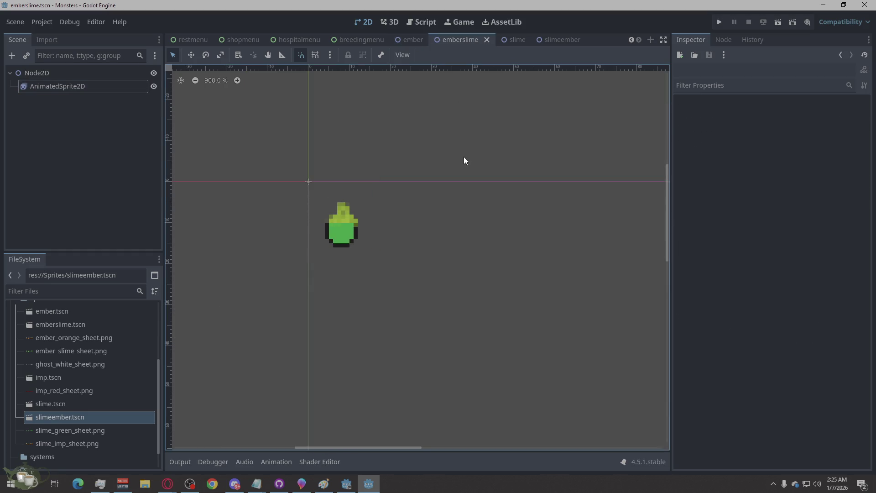
{"action": "left_click", "coordinate": [516, 40]}
{"action": "left_click", "coordinate": [509, 129]}
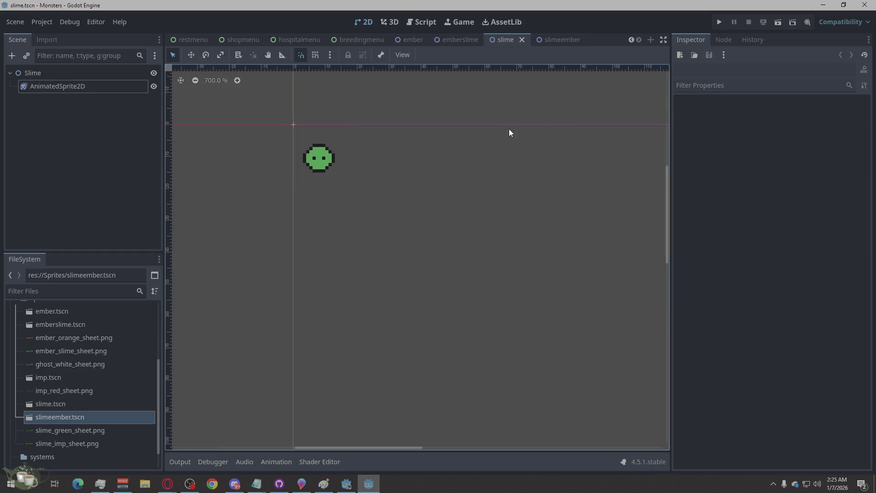
{"action": "left_click", "coordinate": [552, 40]}
{"action": "left_click", "coordinate": [461, 157]}
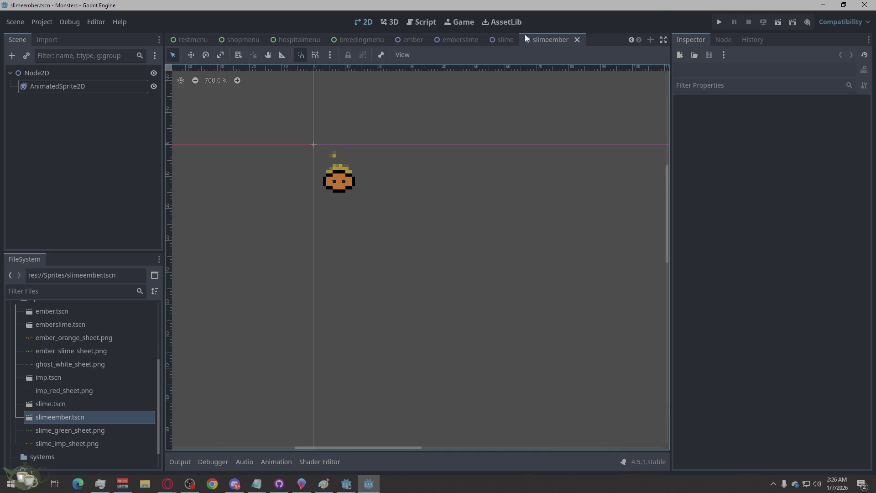
{"action": "left_click", "coordinate": [423, 39]}
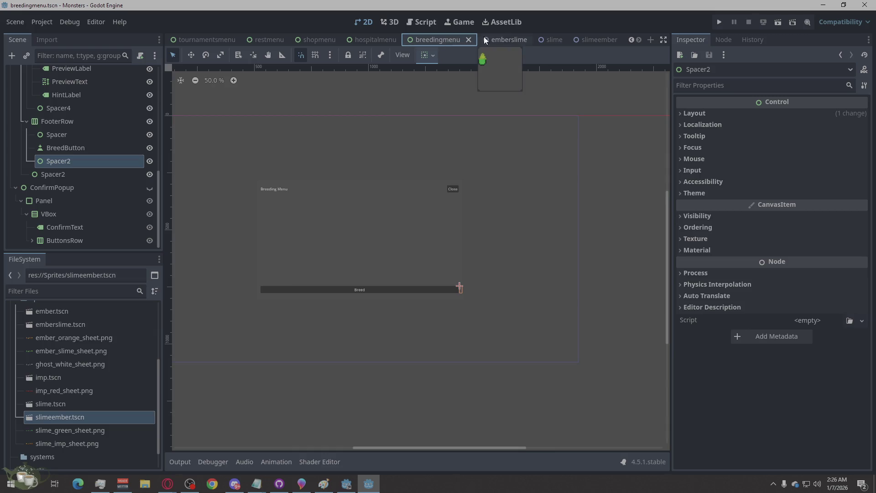
Step: Close the emberslime, slime and slimeember scene tabs
{"action": "left_click", "coordinate": [524, 39]}
{"action": "left_click", "coordinate": [536, 40]}
{"action": "left_click", "coordinate": [558, 40]}
{"action": "left_click", "coordinate": [570, 40]}
{"action": "left_click", "coordinate": [557, 40]}
{"action": "left_click", "coordinate": [582, 39]}
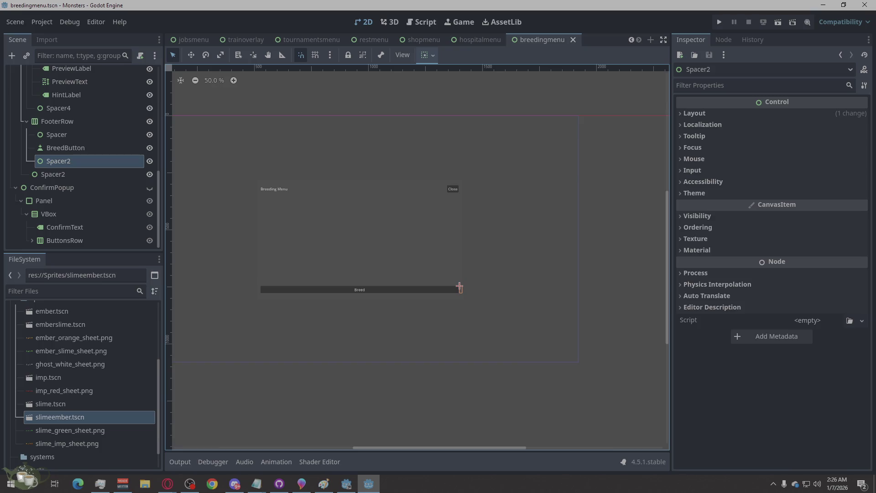
{"action": "key", "text": "alt+Tab"}
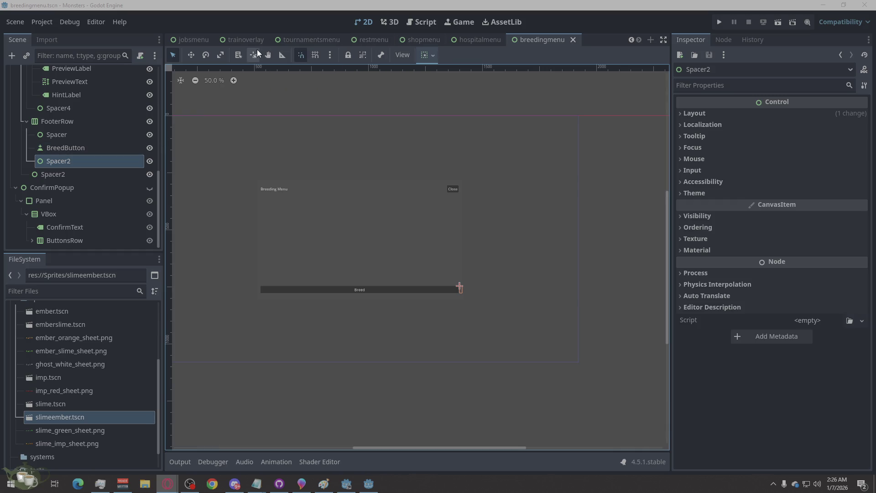
Step: Open BreedingMenu.gd in the Script editor and select all of its code
{"action": "left_click", "coordinate": [432, 23]}
{"action": "left_click", "coordinate": [220, 89]}
{"action": "right_click", "coordinate": [468, 284]}
{"action": "left_click", "coordinate": [513, 384]}
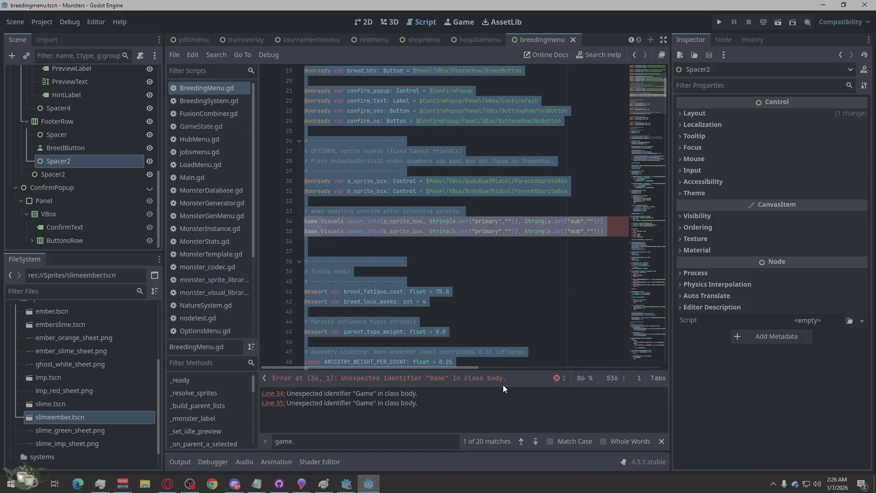
Step: Replace BreedingMenu.gd with the copied code, save it, and search for Game.Visuals.spawn_into(...)
{"action": "key", "text": "ctrl+v"}
{"action": "key", "text": "ctrl+s"}
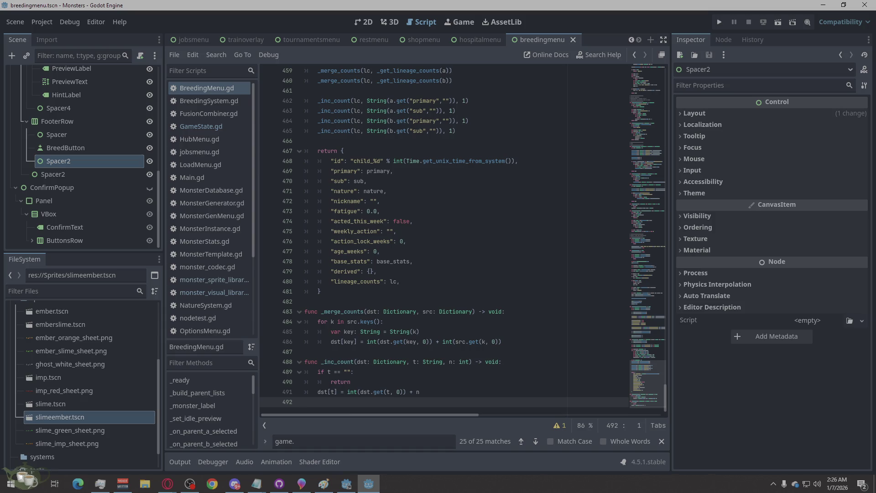
{"action": "left_click", "coordinate": [167, 483]}
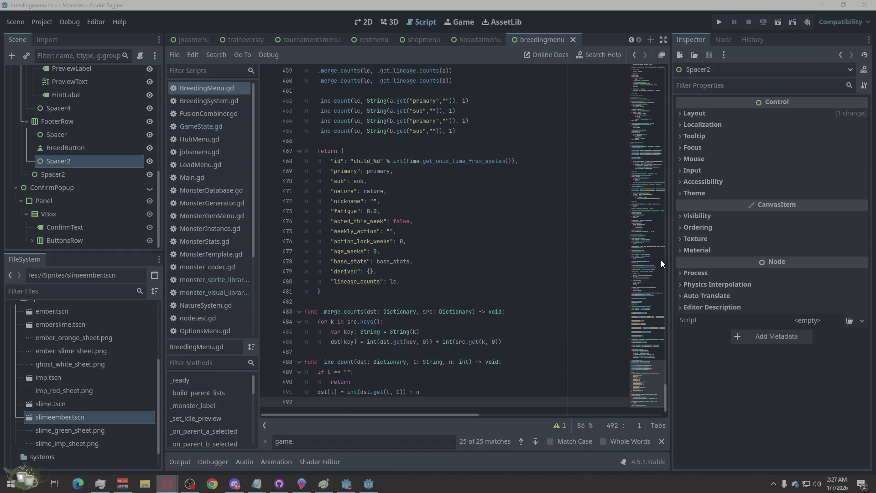
{"action": "left_click", "coordinate": [350, 442]}
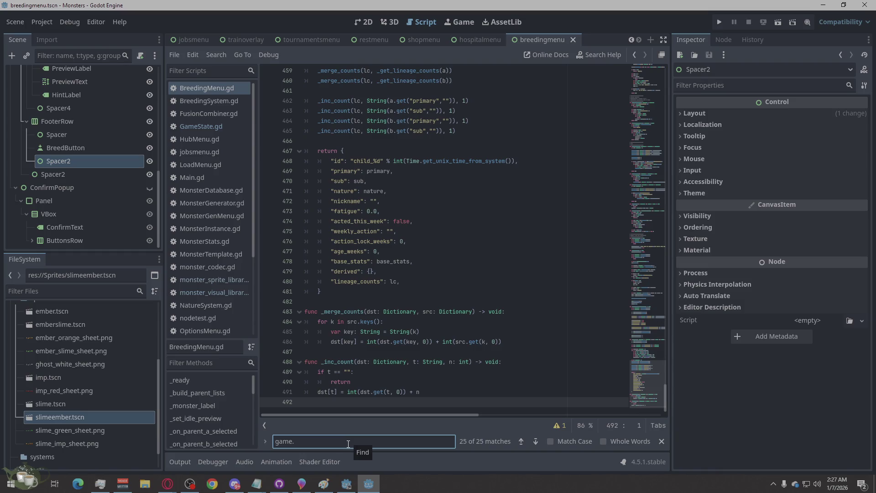
{"action": "key", "text": "ctrl+a"}
{"action": "type", "text": "Game.Visuals.spawn_into(...)"}
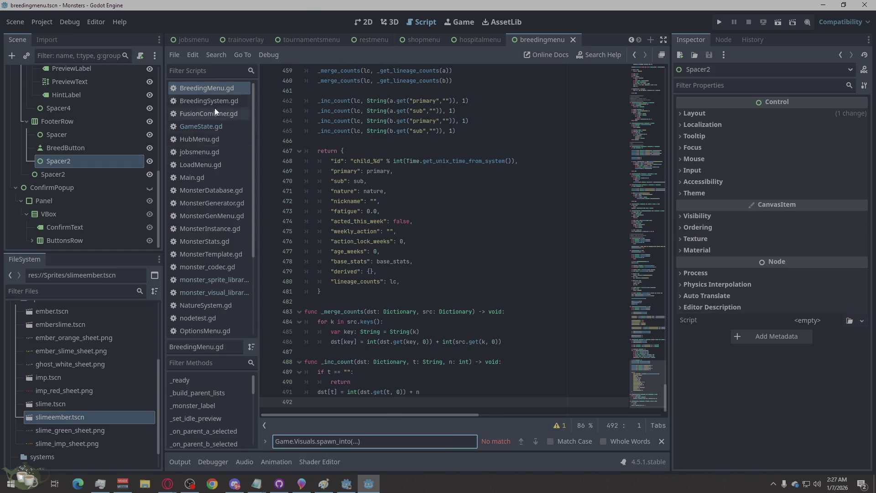
Step: Look through BreedingSystem.gd, FusionCombiner.gd, GameState.gd, HubMenu.gd, LoadMenu.gd, Main.gd and MonsterDatabase.gd
{"action": "left_click", "coordinate": [211, 101]}
{"action": "left_click", "coordinate": [208, 113]}
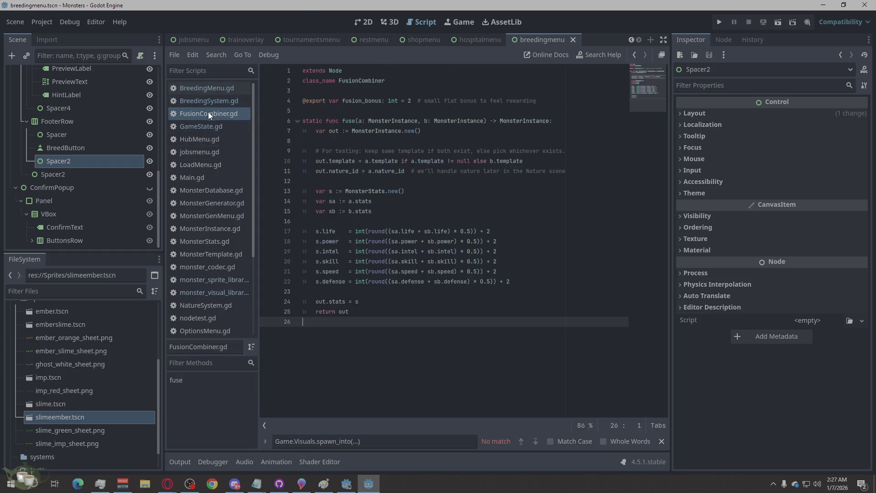
{"action": "left_click", "coordinate": [208, 128]}
{"action": "left_click", "coordinate": [207, 139]}
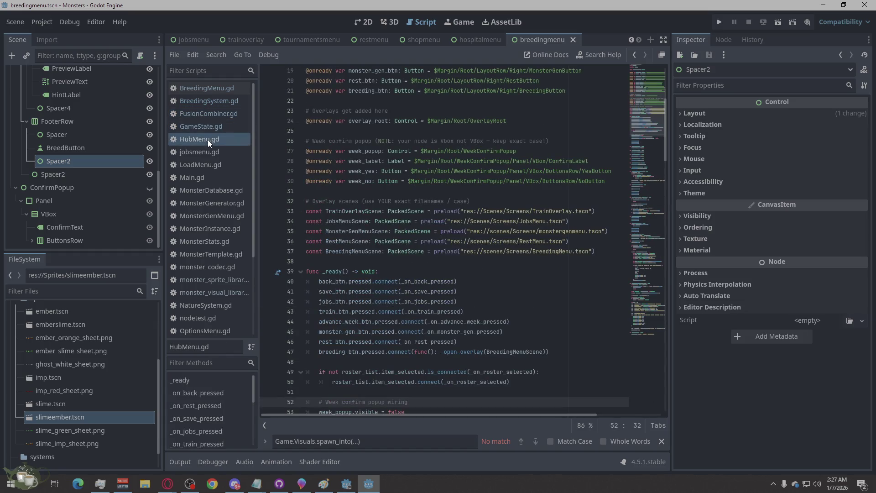
{"action": "left_click", "coordinate": [207, 163]}
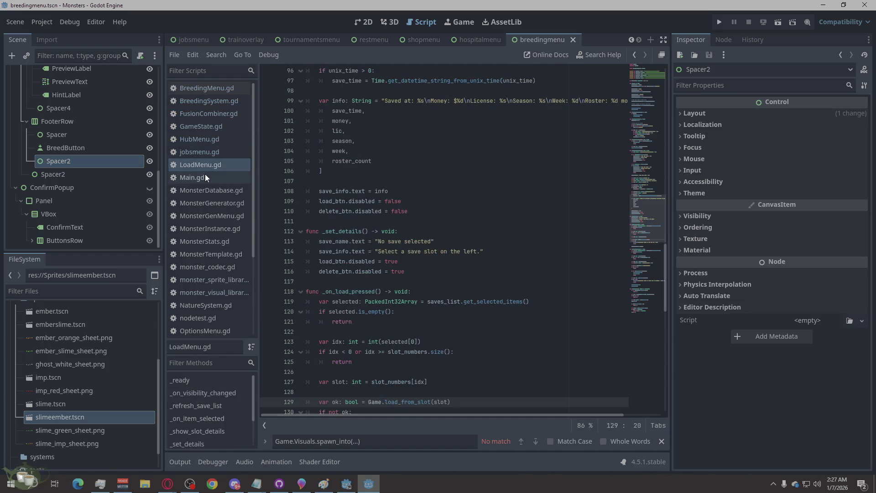
{"action": "left_click", "coordinate": [205, 174]}
{"action": "left_click", "coordinate": [204, 186]}
{"action": "left_click", "coordinate": [209, 160]}
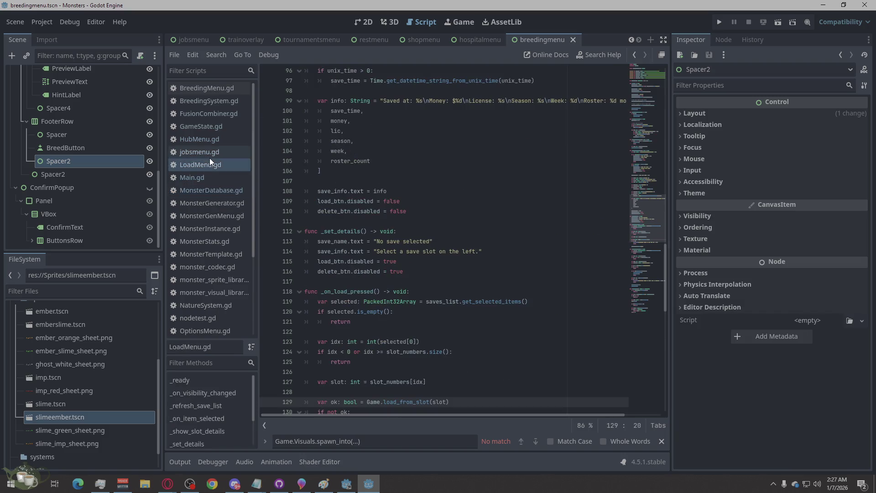
{"action": "left_click", "coordinate": [212, 147]}
{"action": "left_click", "coordinate": [210, 140]}
Step: Review the monster scripts from MonsterGenerator.gd through the monster sprite library script
{"action": "left_click", "coordinate": [201, 201]}
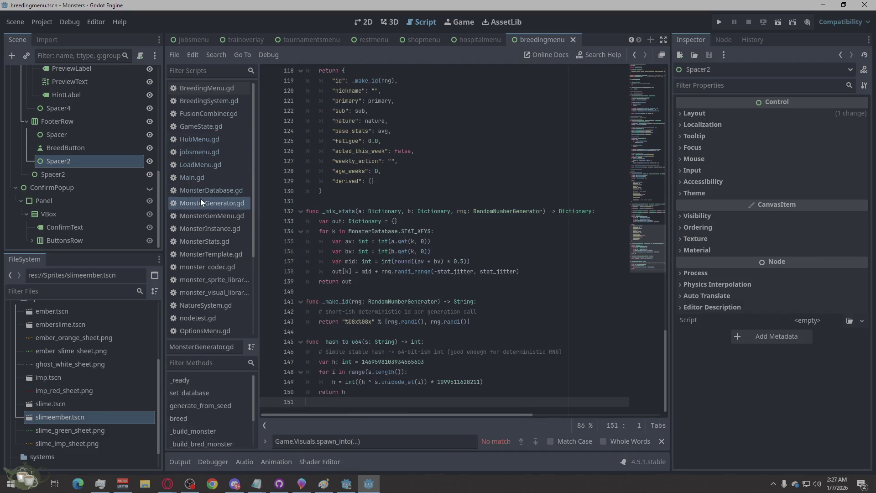
{"action": "left_click", "coordinate": [204, 215]}
{"action": "left_click", "coordinate": [202, 228]}
{"action": "left_click", "coordinate": [201, 240]}
{"action": "left_click", "coordinate": [210, 228]}
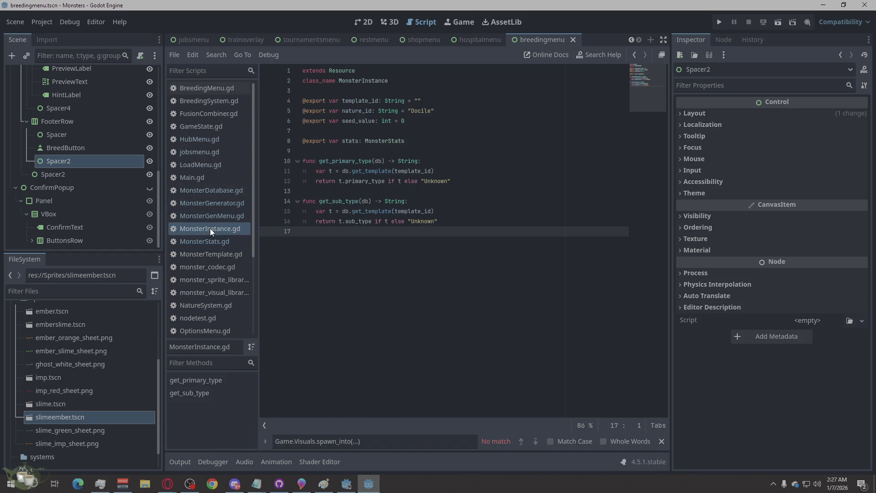
{"action": "left_click", "coordinate": [206, 254]}
{"action": "left_click", "coordinate": [205, 267]}
{"action": "left_click", "coordinate": [205, 281]}
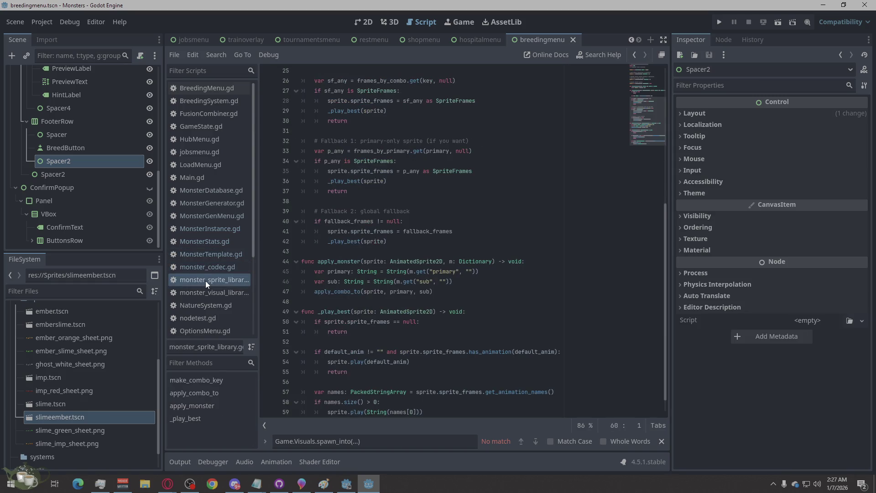
Step: Review the visual library, NatureSystem.gd, OptionsMenu.gd, RestMenu.gd, save_menu.gd, StartMenu.gd and TestFusionScene.gd
{"action": "scroll", "coordinate": [219, 218], "scroll_direction": "down", "scroll_amount": 4}
{"action": "left_click", "coordinate": [226, 198]}
{"action": "left_click", "coordinate": [222, 211]}
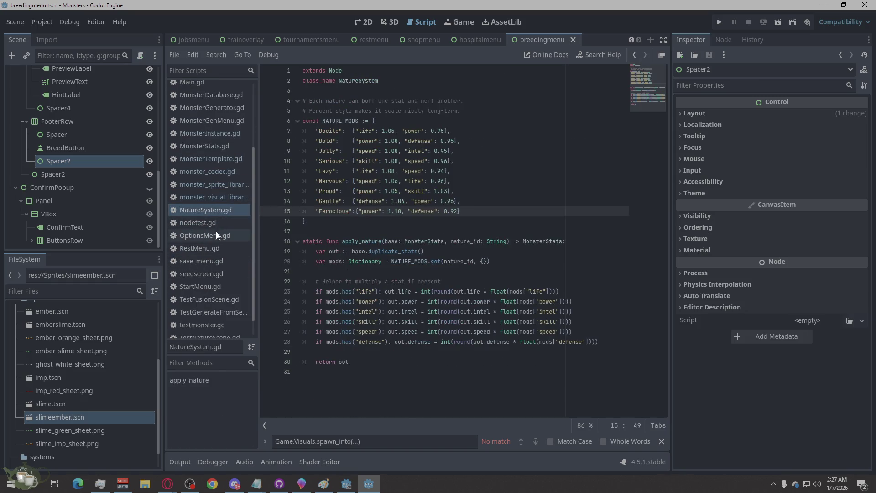
{"action": "left_click", "coordinate": [214, 222]}
{"action": "left_click", "coordinate": [212, 235]}
{"action": "left_click", "coordinate": [209, 248]}
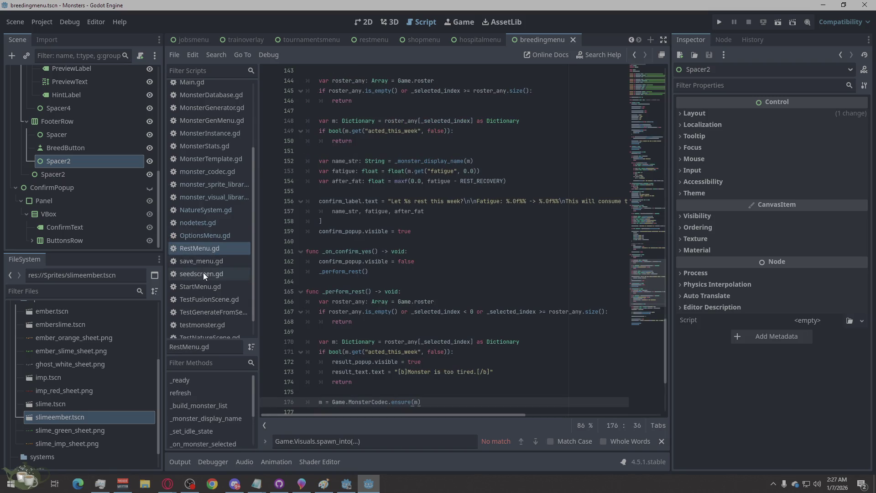
{"action": "scroll", "coordinate": [203, 273], "scroll_direction": "down", "scroll_amount": 1}
{"action": "left_click", "coordinate": [212, 239]}
{"action": "left_click", "coordinate": [208, 251]}
{"action": "left_click", "coordinate": [206, 267]}
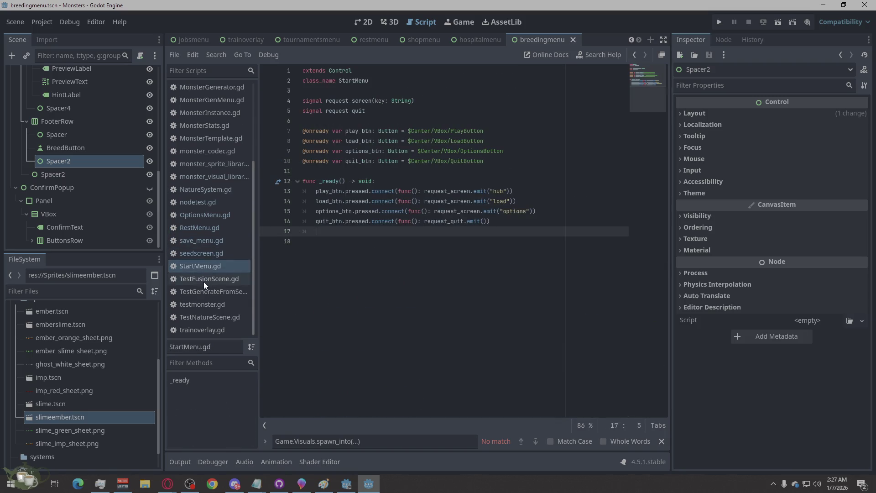
{"action": "left_click", "coordinate": [203, 282]}
Step: Check the remaining test scripts through trainoverlay.gd, then run the project
{"action": "left_click", "coordinate": [204, 293]}
{"action": "left_click", "coordinate": [202, 304]}
{"action": "left_click", "coordinate": [201, 318]}
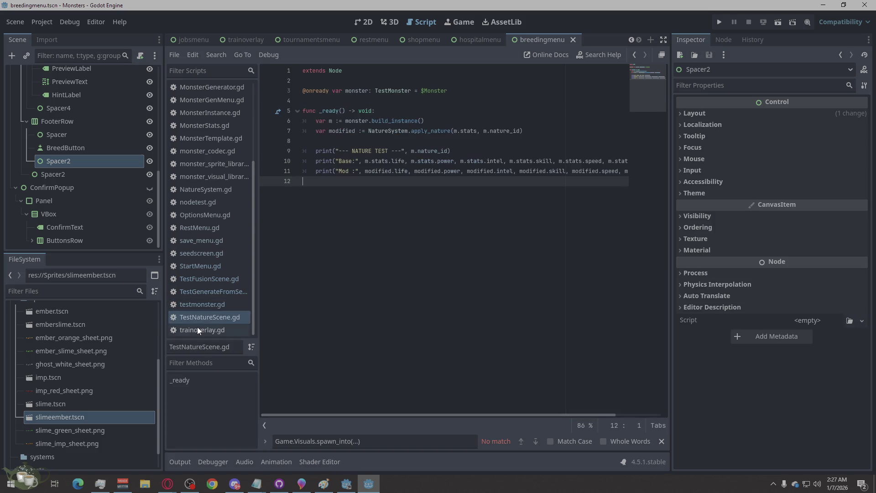
{"action": "left_click", "coordinate": [197, 328]}
{"action": "scroll", "coordinate": [191, 287], "scroll_direction": "up", "scroll_amount": 5}
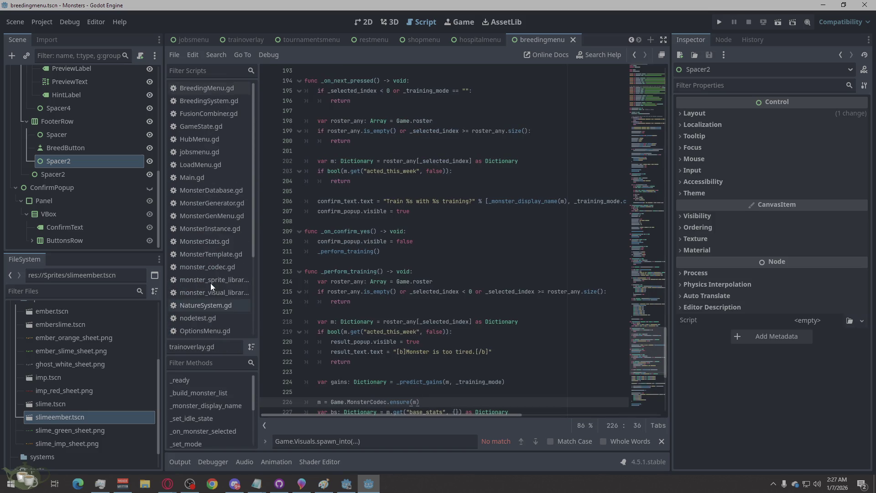
{"action": "left_click", "coordinate": [719, 24]}
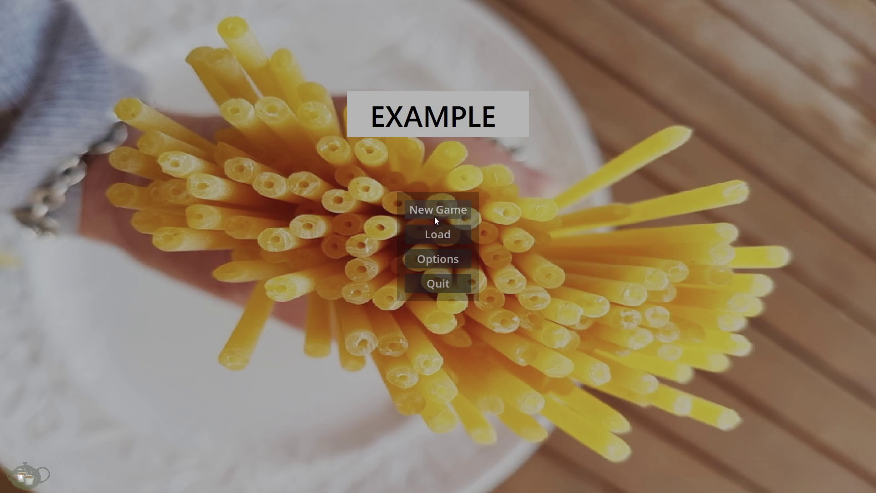
Step: Briefly enter a new game, return to the title, and review Save Slots 01–03 in Load
{"action": "left_click", "coordinate": [436, 212]}
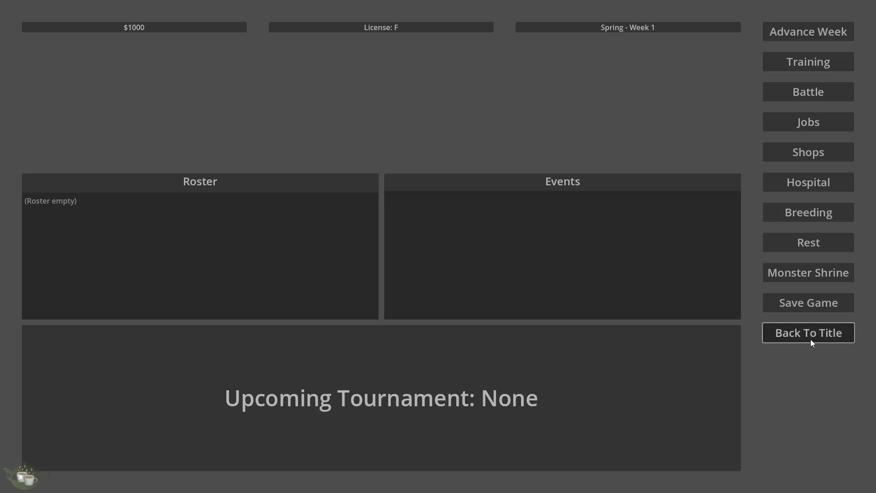
{"action": "left_click", "coordinate": [811, 338]}
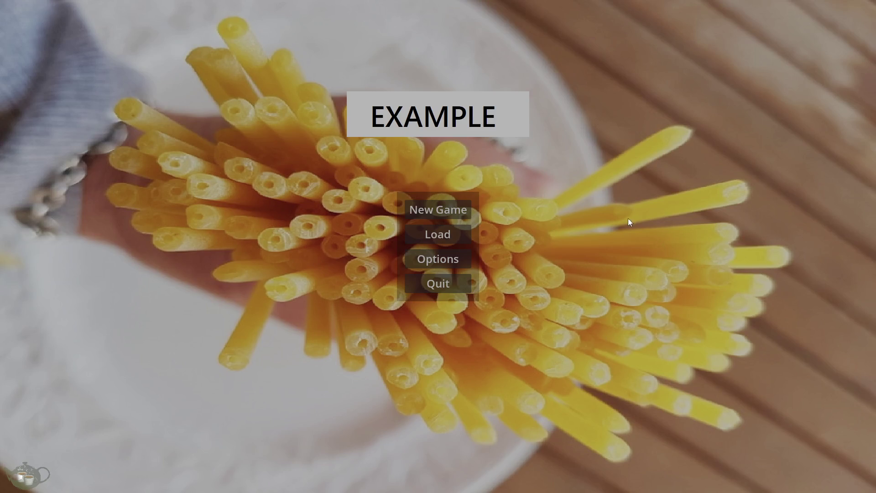
{"action": "left_click", "coordinate": [425, 235]}
{"action": "left_click", "coordinate": [310, 215]}
{"action": "left_click", "coordinate": [301, 190]}
{"action": "left_click", "coordinate": [340, 213]}
{"action": "left_click", "coordinate": [343, 194]}
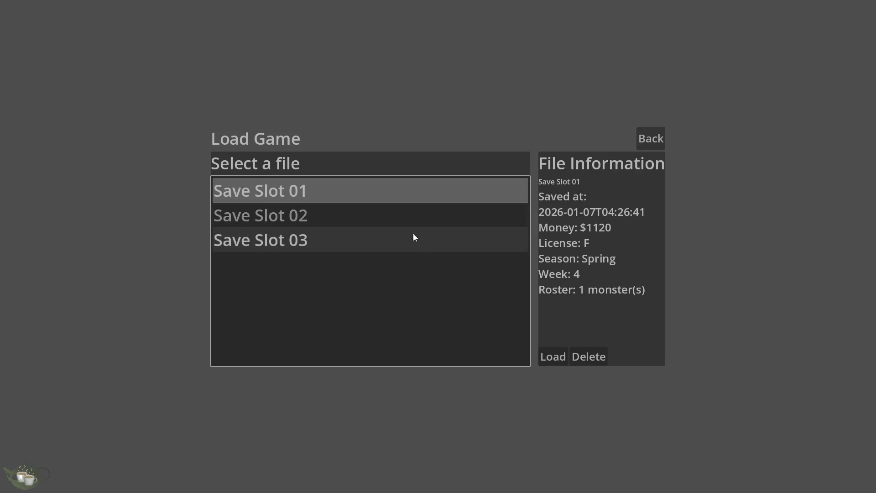
{"action": "left_click", "coordinate": [438, 216]}
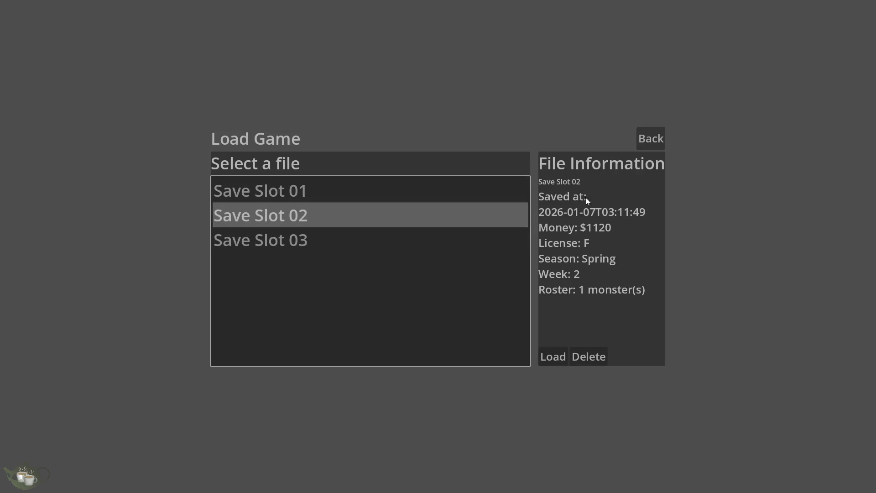
{"action": "left_click", "coordinate": [369, 244]}
Step: Start a fresh game at Spring Week 1 and bring up the Monster Shrine
{"action": "left_click", "coordinate": [650, 138]}
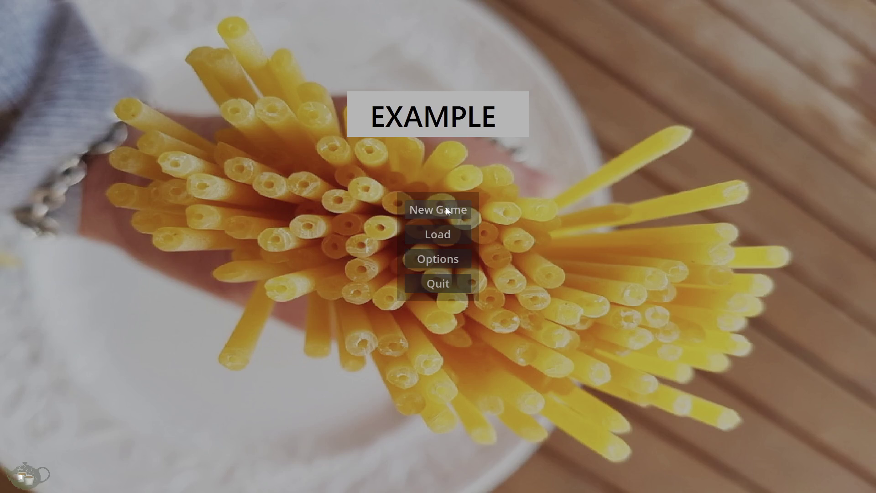
{"action": "left_click", "coordinate": [447, 209]}
{"action": "left_click", "coordinate": [815, 279]}
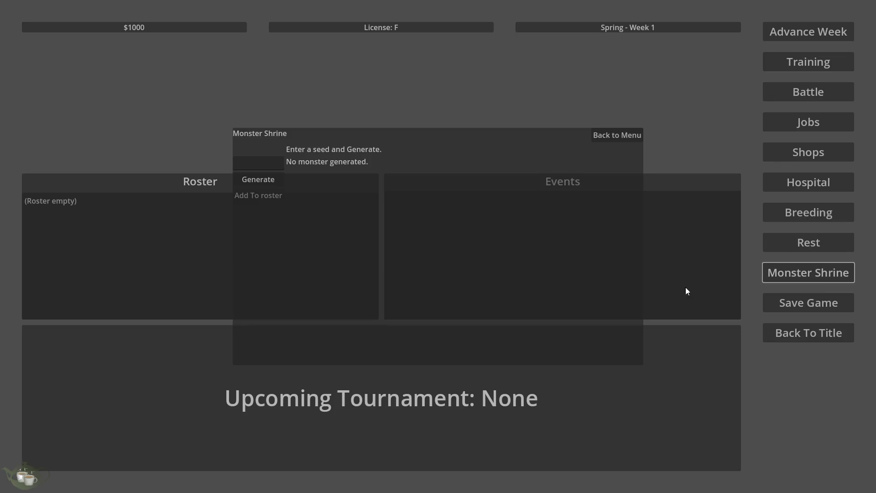
Step: Generate and add a Slime and a Timid Ghost to the roster
{"action": "left_click", "coordinate": [266, 178]}
{"action": "left_click", "coordinate": [264, 196]}
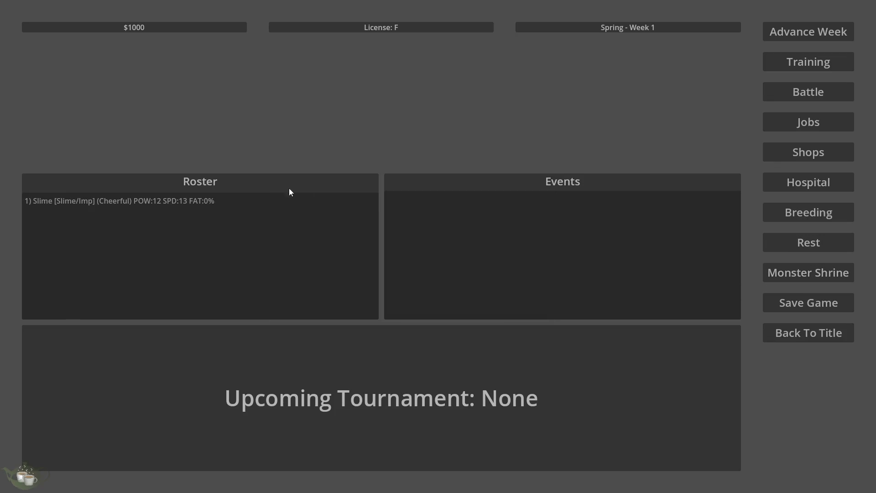
{"action": "left_click", "coordinate": [806, 268]}
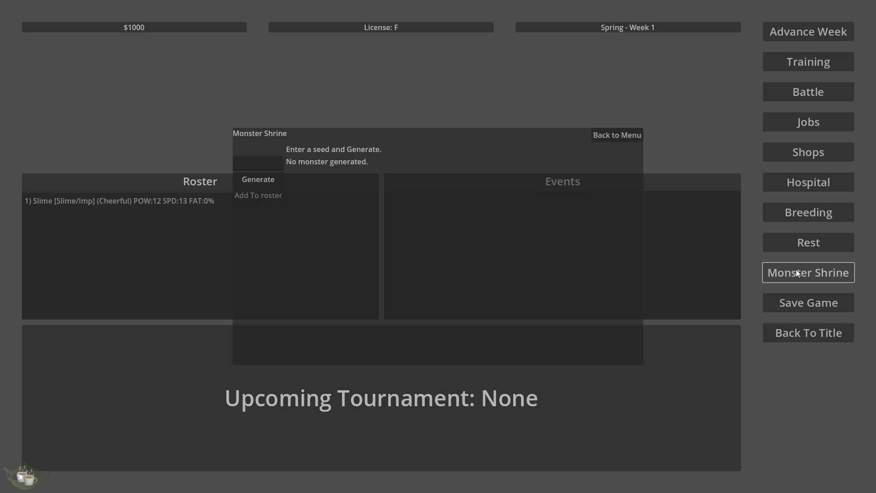
{"action": "left_click", "coordinate": [262, 180]}
{"action": "left_click", "coordinate": [270, 199]}
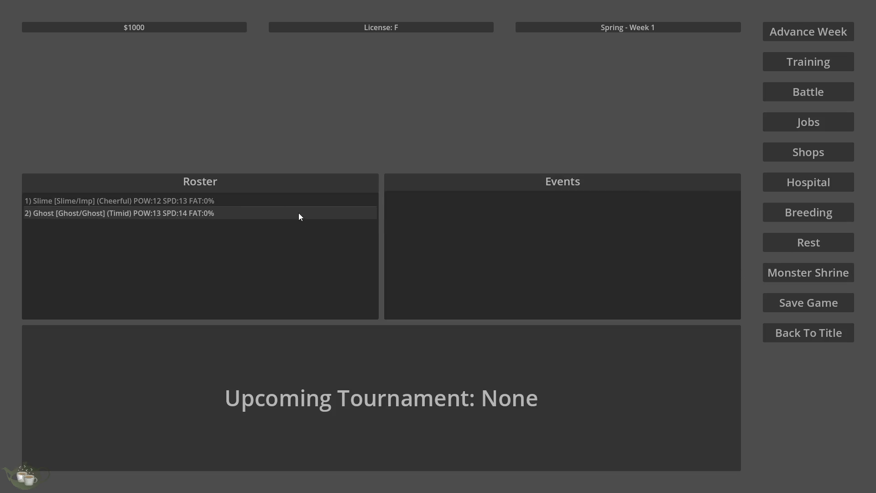
Step: Regenerate the shrine monster from seed 42069, then from 420699
{"action": "left_click", "coordinate": [782, 276]}
{"action": "left_click", "coordinate": [255, 180]}
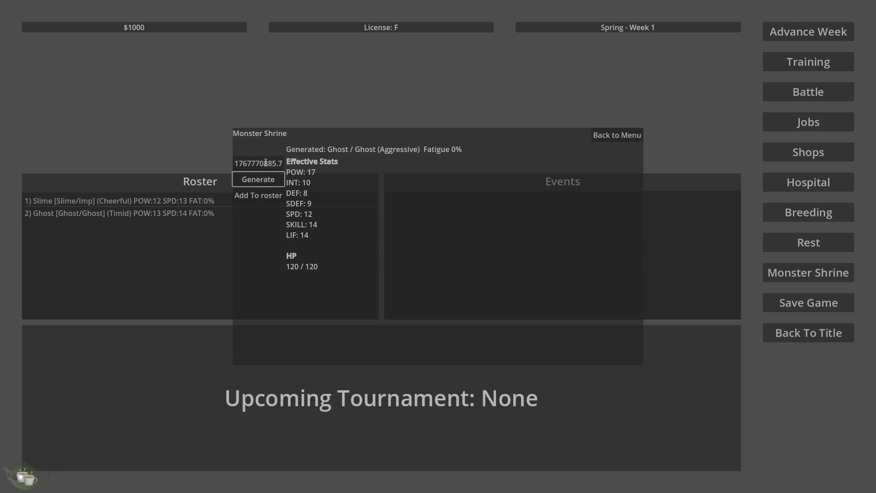
{"action": "double_click", "coordinate": [265, 162]}
{"action": "triple_click", "coordinate": [265, 162]}
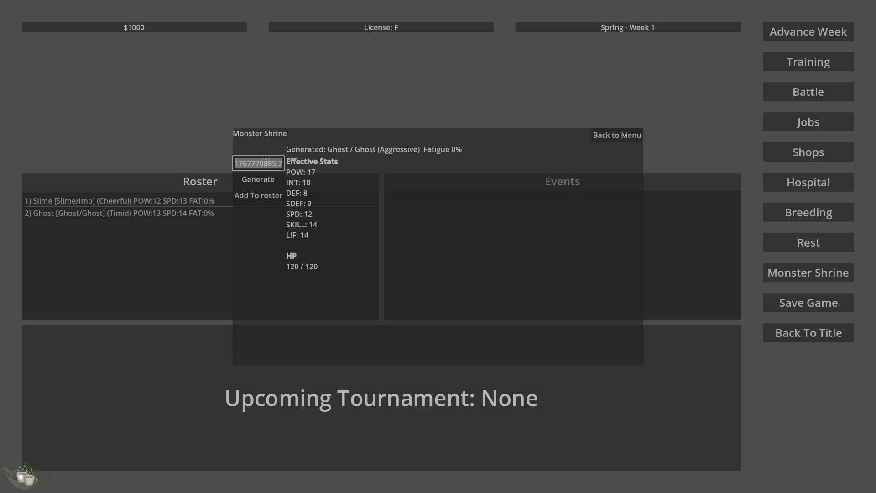
{"action": "type", "text": "42069"}
{"action": "left_click", "coordinate": [263, 180]}
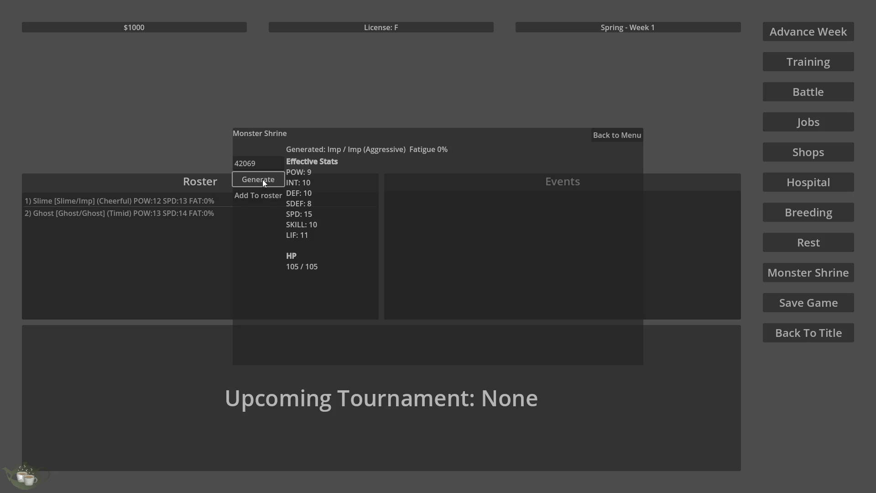
{"action": "double_click", "coordinate": [263, 165]}
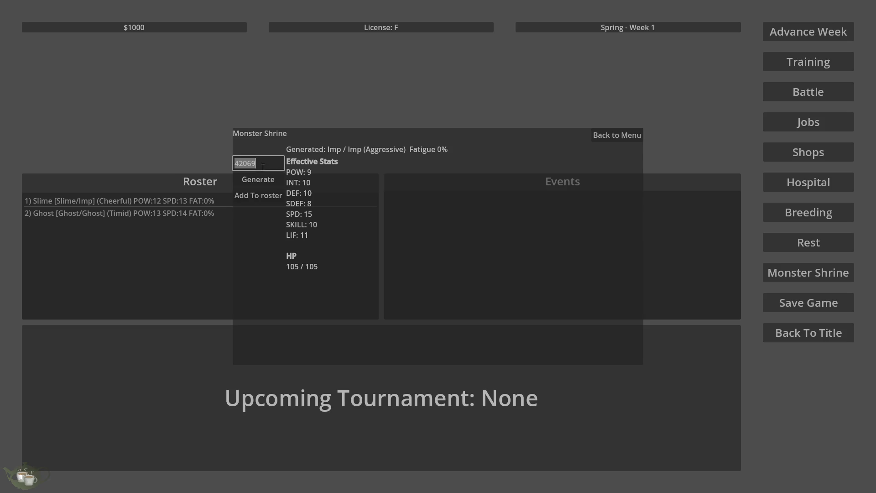
{"action": "left_click", "coordinate": [263, 167]}
{"action": "type", "text": "9"}
{"action": "left_click", "coordinate": [258, 180]}
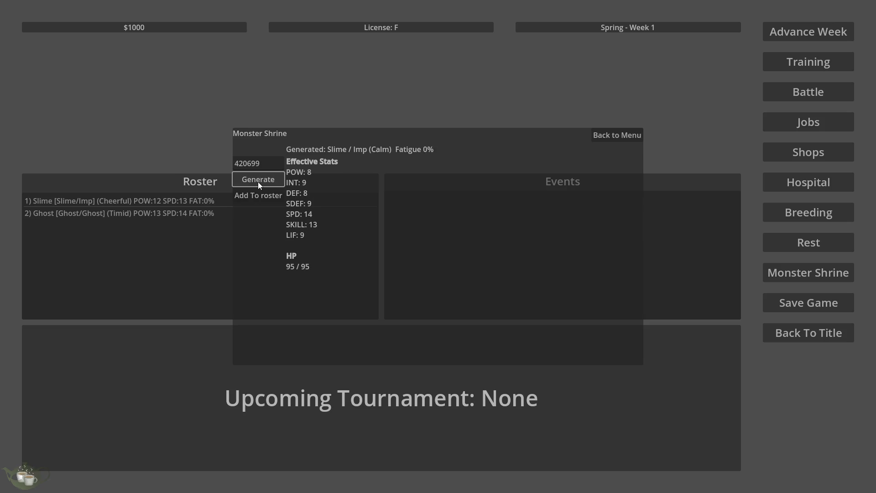
Step: Keep appending 9s to the seed and regenerating the monster
{"action": "left_click", "coordinate": [267, 167]}
{"action": "type", "text": "9"}
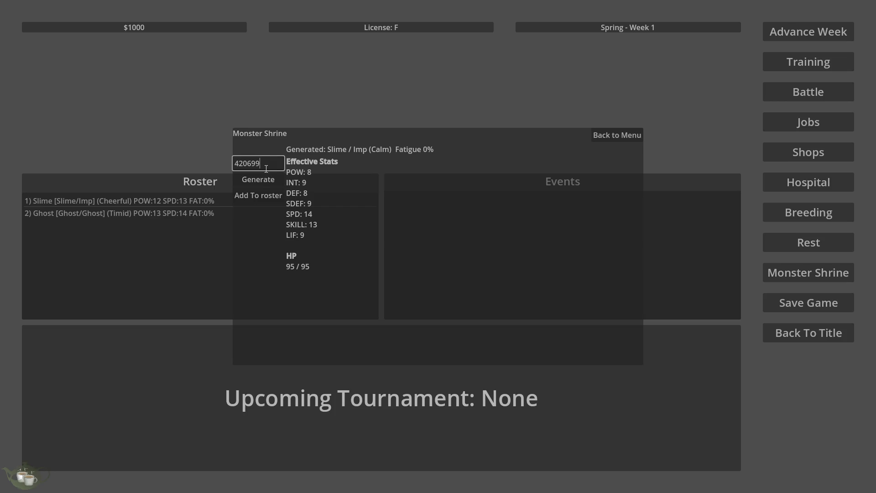
{"action": "left_click", "coordinate": [264, 179]}
{"action": "left_click", "coordinate": [269, 163]}
{"action": "type", "text": "9"}
{"action": "left_click", "coordinate": [264, 179]}
{"action": "left_click", "coordinate": [277, 161]}
{"action": "type", "text": "999"}
{"action": "left_click", "coordinate": [269, 178]}
{"action": "left_click", "coordinate": [276, 166]}
{"action": "type", "text": "999"}
{"action": "left_click", "coordinate": [268, 179]}
Step: Reroll until a Neutral Ember/Ember appears and add it as roster entry 3
{"action": "left_click", "coordinate": [274, 163]}
{"action": "type", "text": "9999"}
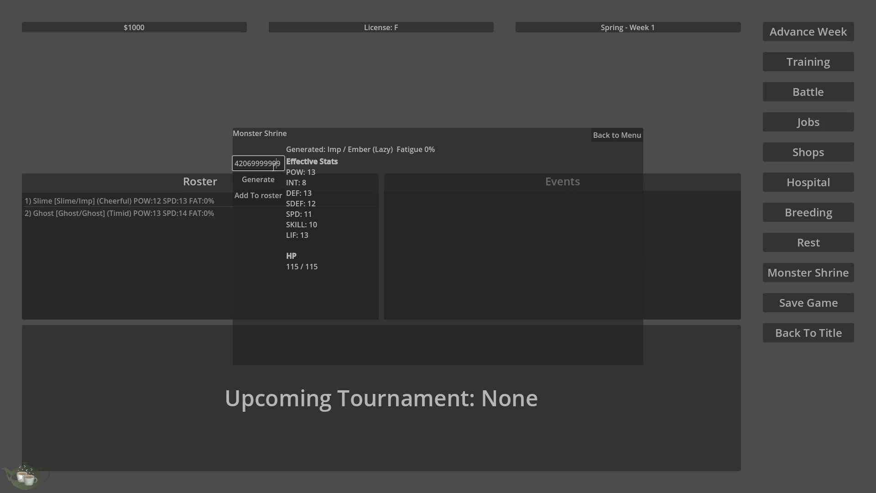
{"action": "left_click", "coordinate": [270, 177]}
{"action": "left_click", "coordinate": [273, 163]}
{"action": "type", "text": "9"}
{"action": "left_click", "coordinate": [268, 180]}
{"action": "left_click", "coordinate": [267, 164]}
{"action": "left_click", "coordinate": [267, 178]}
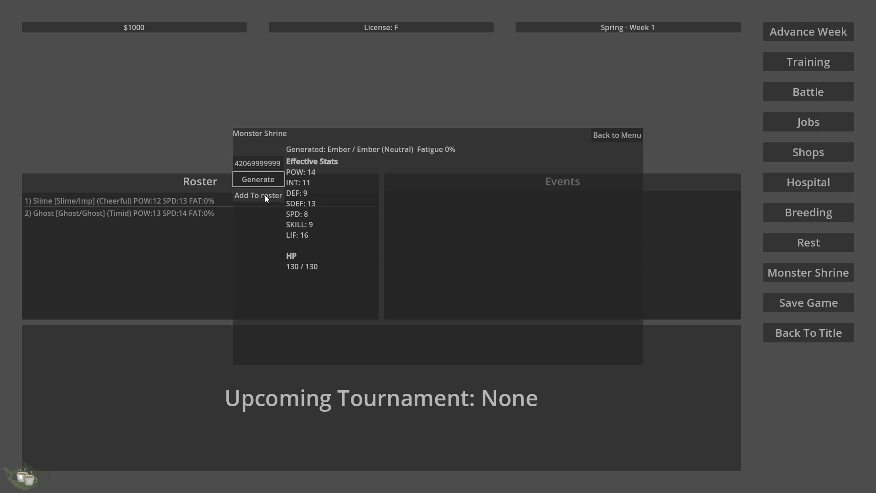
{"action": "left_click", "coordinate": [264, 195]}
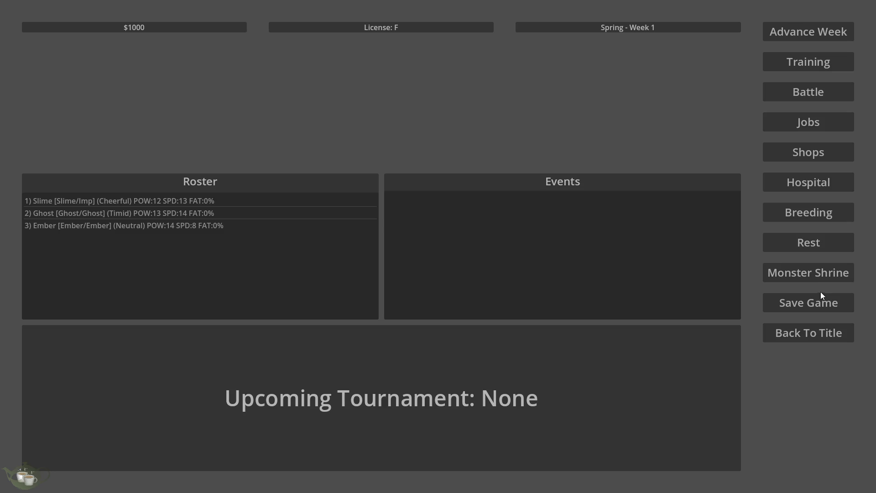
Step: In the Monster Shrine, generate monsters from seeds 'slime' and 'slimeyes'
{"action": "left_click", "coordinate": [816, 275]}
{"action": "left_click", "coordinate": [264, 165]}
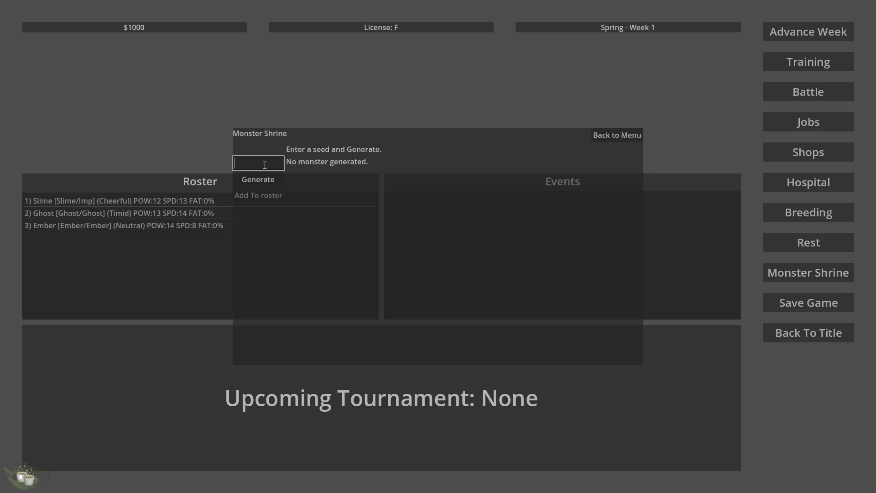
{"action": "type", "text": "slime"}
{"action": "left_click", "coordinate": [262, 185]}
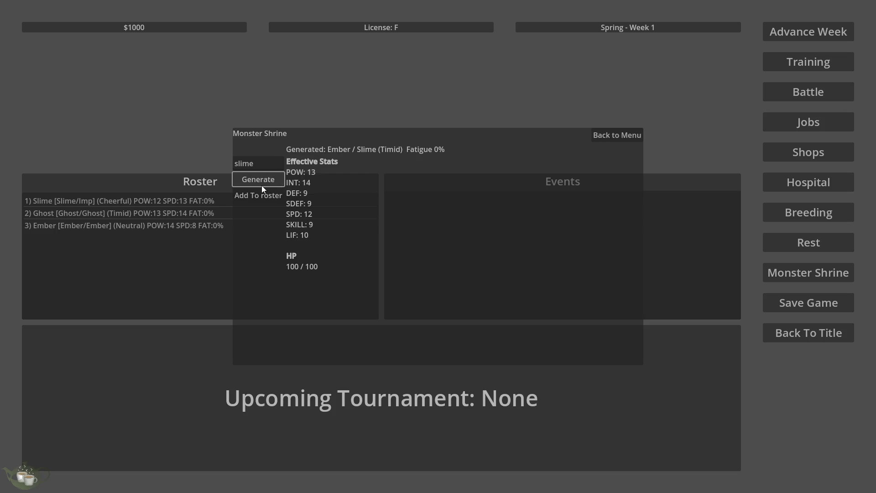
{"action": "left_click", "coordinate": [268, 165]}
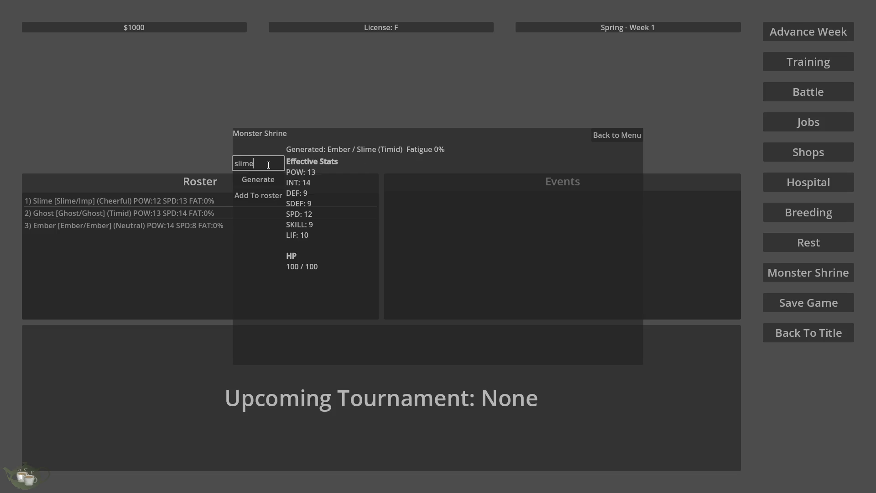
{"action": "type", "text": "yes"}
{"action": "left_click", "coordinate": [270, 178]}
Step: Extend the seed with 34, 1, 5 and 6, regenerating after each change
{"action": "left_click", "coordinate": [276, 162]}
{"action": "type", "text": "34"}
{"action": "left_click", "coordinate": [269, 180]}
{"action": "left_click", "coordinate": [277, 165]}
{"action": "left_click", "coordinate": [270, 179]}
{"action": "left_click", "coordinate": [273, 163]}
{"action": "type", "text": "1"}
{"action": "left_click", "coordinate": [269, 181]}
{"action": "left_click", "coordinate": [276, 168]}
{"action": "type", "text": "5"}
{"action": "left_click", "coordinate": [273, 179]}
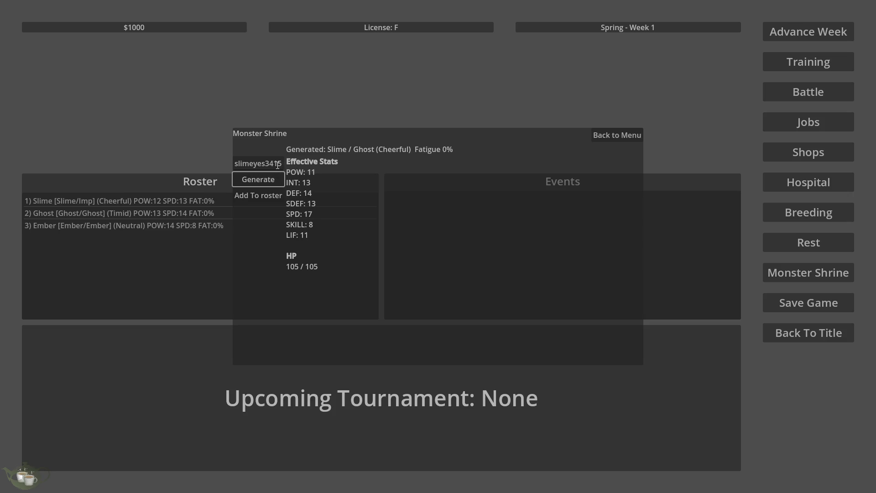
{"action": "left_click", "coordinate": [278, 166]}
{"action": "type", "text": "6"}
{"action": "left_click", "coordinate": [273, 177]}
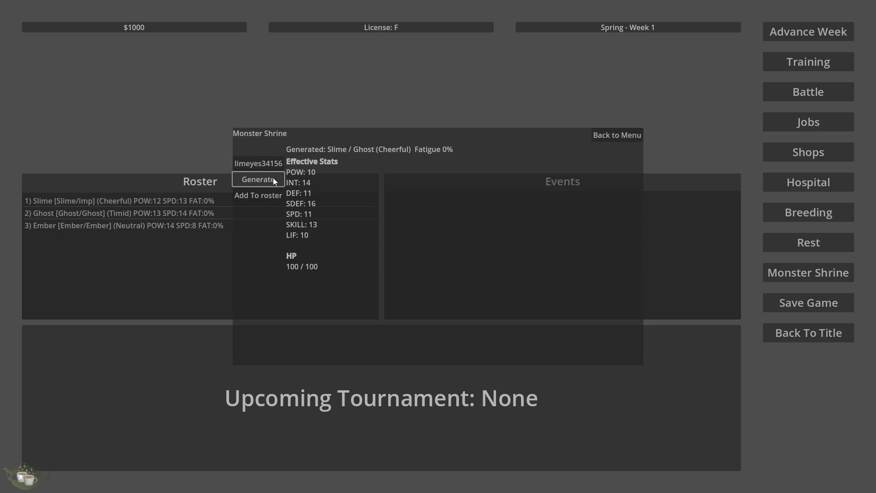
Step: Reroll until the Aggressive Slime/Slime (POW 17, SPD 9) appears and add it to the roster
{"action": "left_click", "coordinate": [276, 168]}
{"action": "type", "text": "6"}
{"action": "left_click", "coordinate": [276, 176]}
{"action": "left_click", "coordinate": [276, 168]}
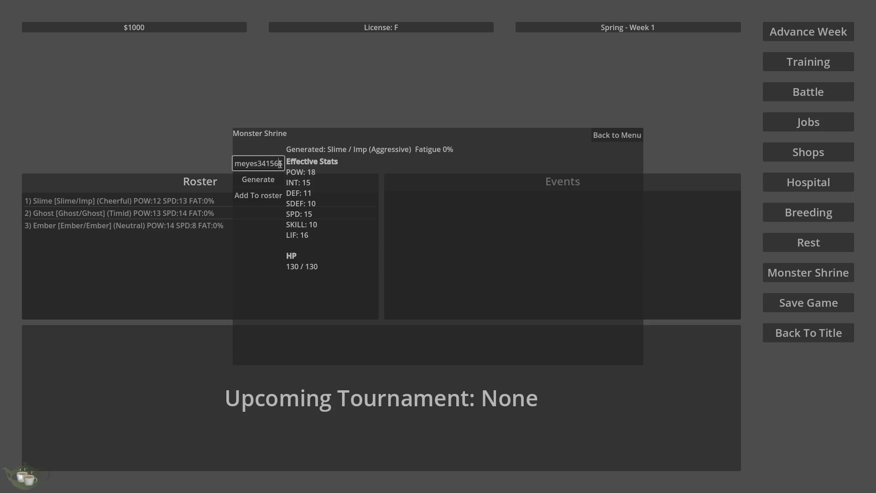
{"action": "left_click", "coordinate": [274, 179]}
{"action": "left_click", "coordinate": [273, 169]}
{"action": "left_click", "coordinate": [274, 178]}
{"action": "left_click", "coordinate": [273, 171]}
{"action": "left_click", "coordinate": [274, 178]}
{"action": "left_click", "coordinate": [274, 169]}
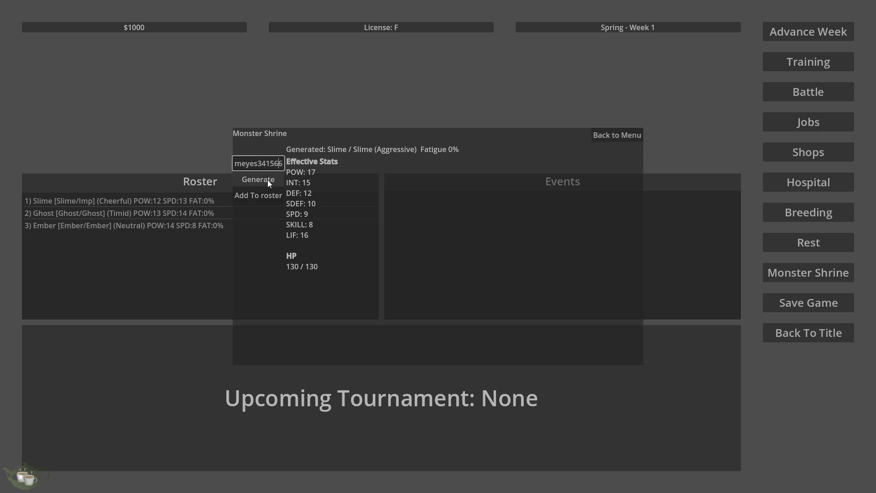
{"action": "left_click", "coordinate": [274, 194]}
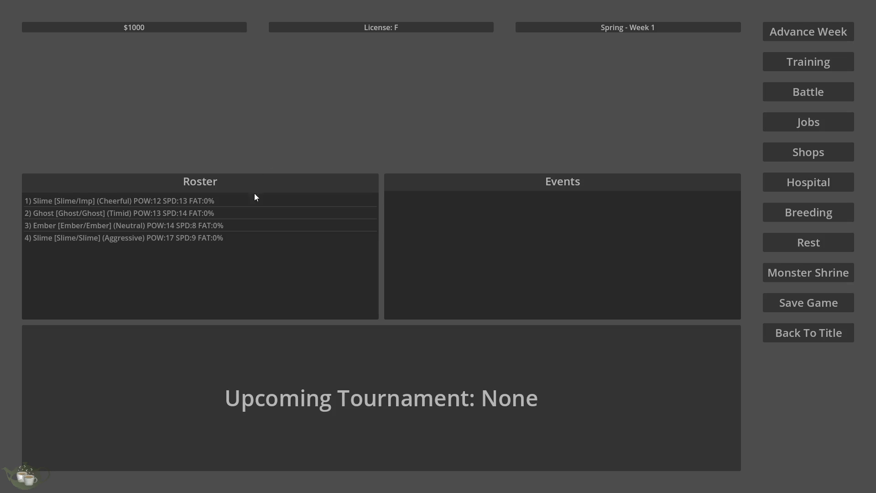
Step: Trigger the Breeding error and go to the BreedingMenu.gd line referencing missing ParentAList
{"action": "left_click", "coordinate": [820, 215]}
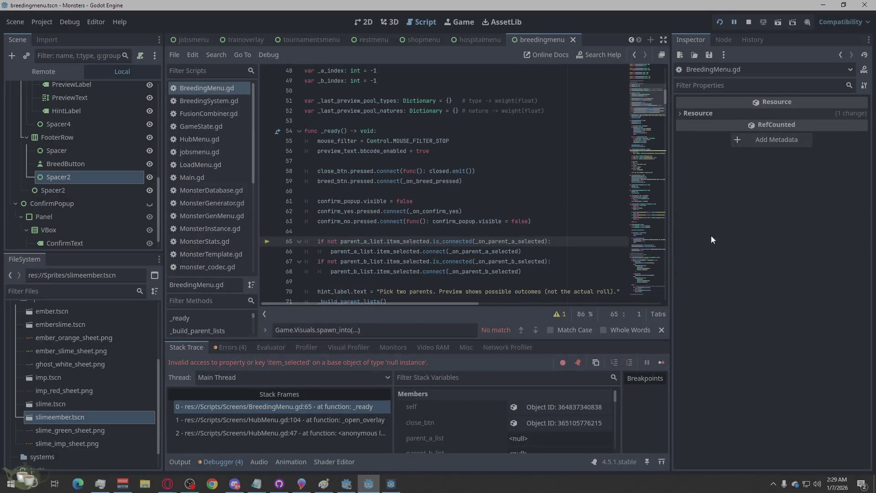
{"action": "left_click", "coordinate": [231, 347]}
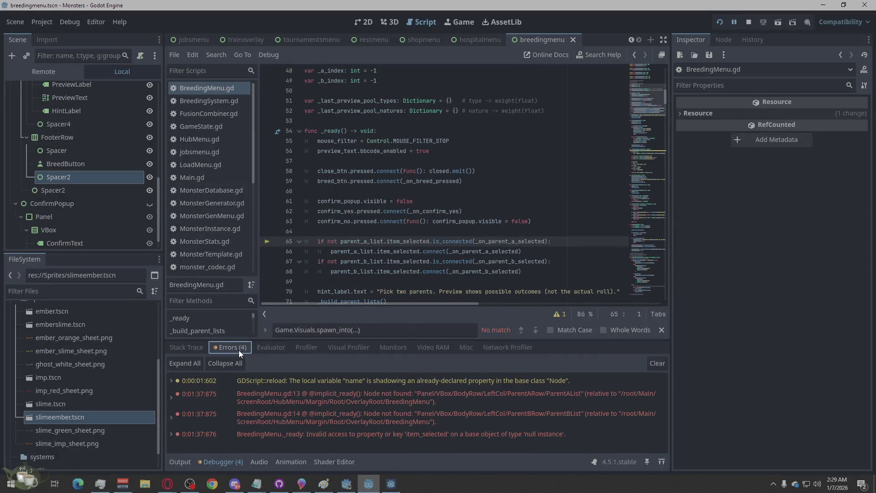
{"action": "left_click", "coordinate": [487, 393]}
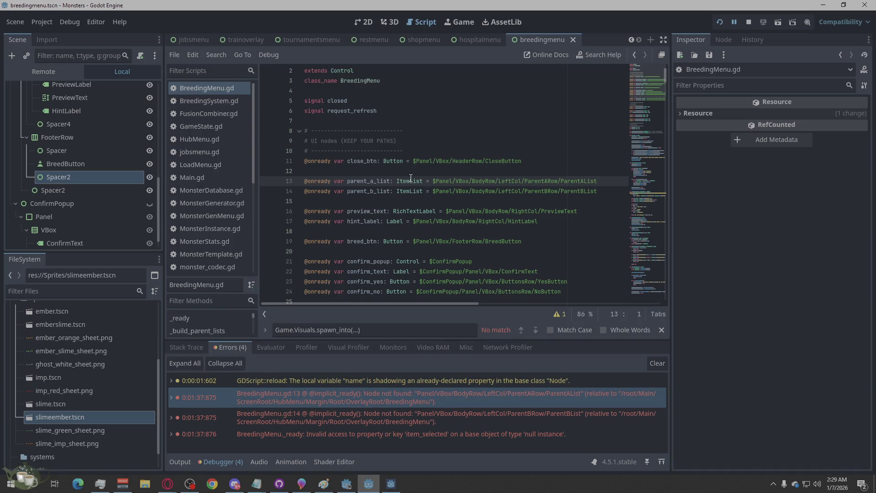
{"action": "mouse_move", "coordinate": [411, 178]}
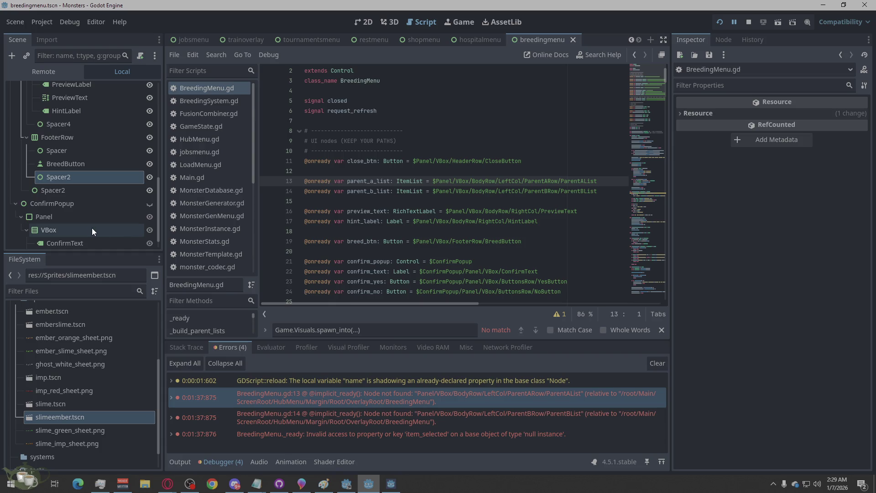
{"action": "scroll", "coordinate": [90, 228], "scroll_direction": "up", "scroll_amount": 4}
{"action": "scroll", "coordinate": [90, 227], "scroll_direction": "down", "scroll_amount": 4}
{"action": "scroll", "coordinate": [90, 227], "scroll_direction": "up", "scroll_amount": 3}
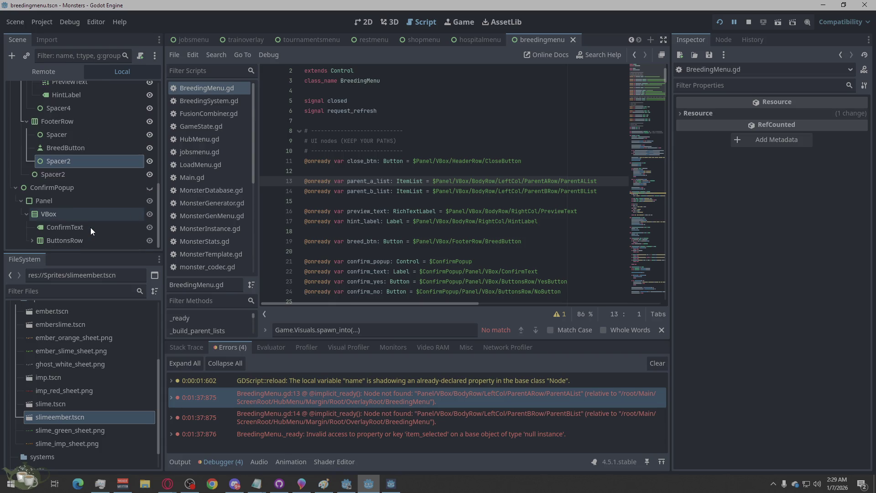
{"action": "scroll", "coordinate": [94, 223], "scroll_direction": "up", "scroll_amount": 3}
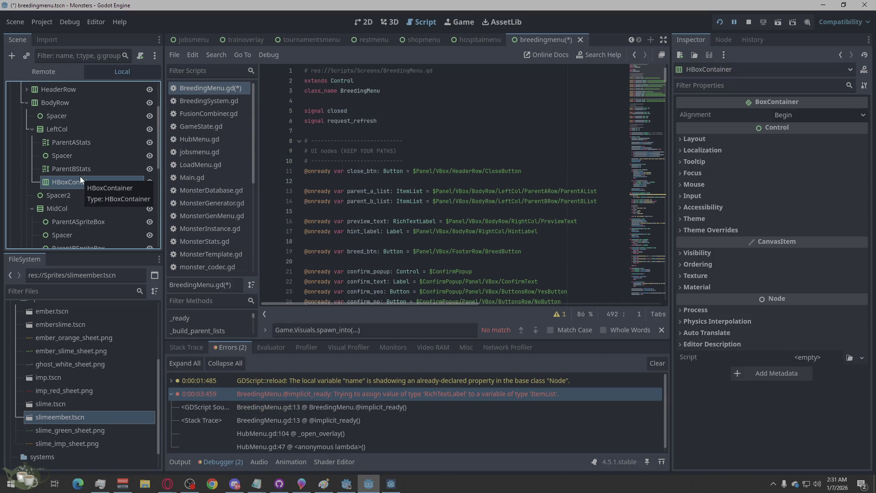
Step: Rename the two new HBoxContainers to ParentARow and ParentBRow
{"action": "double_click", "coordinate": [77, 185]}
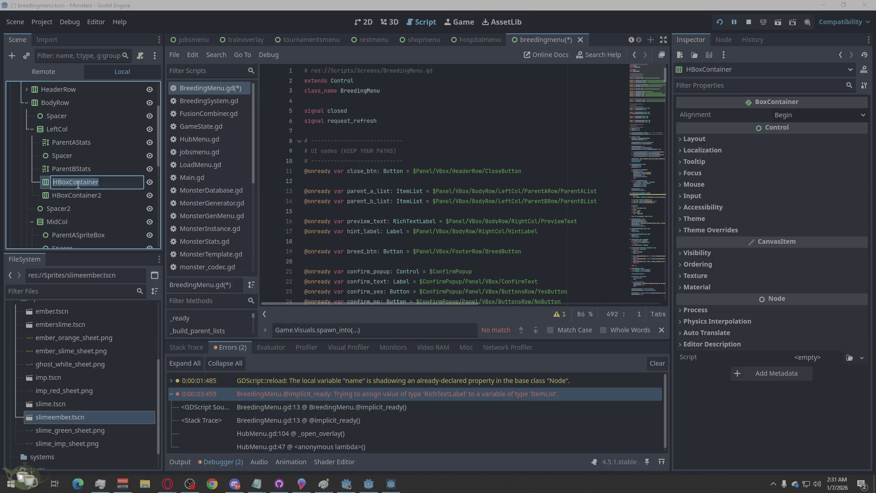
{"action": "type", "text": "ParentA"}
{"action": "type", "text": "Row"}
{"action": "key", "text": "Return"}
{"action": "double_click", "coordinate": [76, 196]}
{"action": "type", "text": "ParentBRow"}
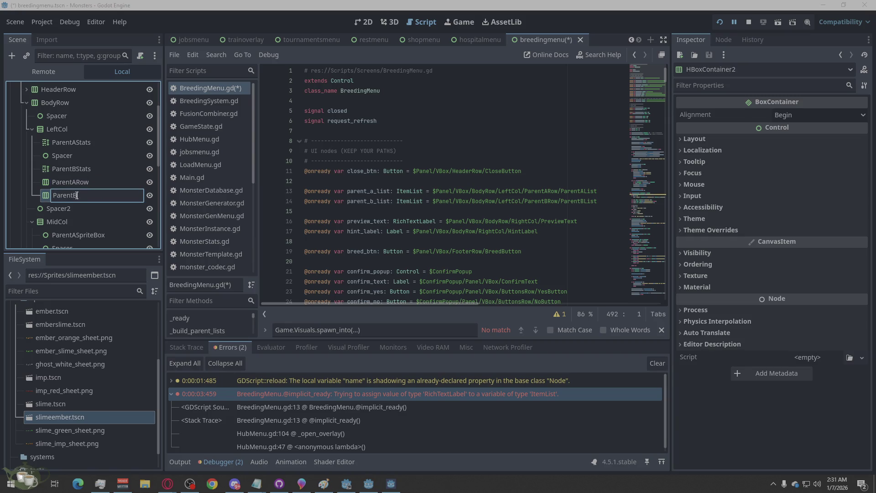
{"action": "key", "text": "Return"}
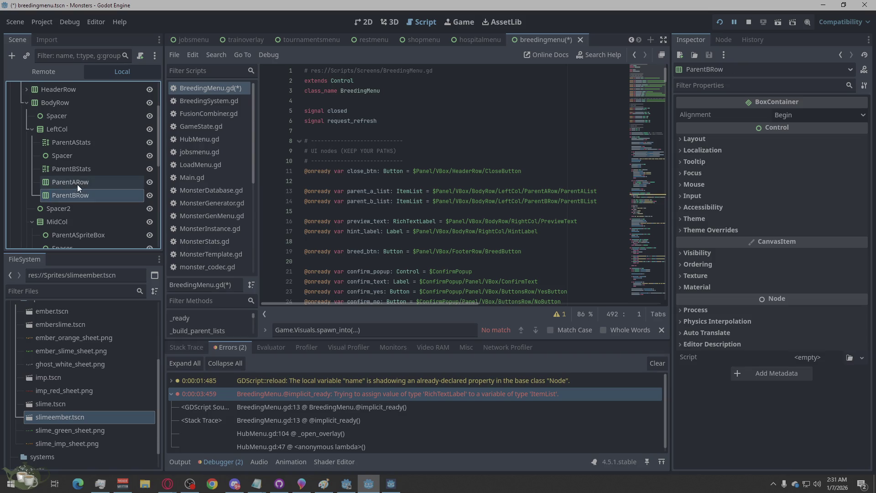
Step: Move ParentARow above ParentAStats in LeftCol and try repositioning the Spacer
{"action": "left_click_drag", "start_coordinate": [75, 186], "coordinate": [83, 141]}
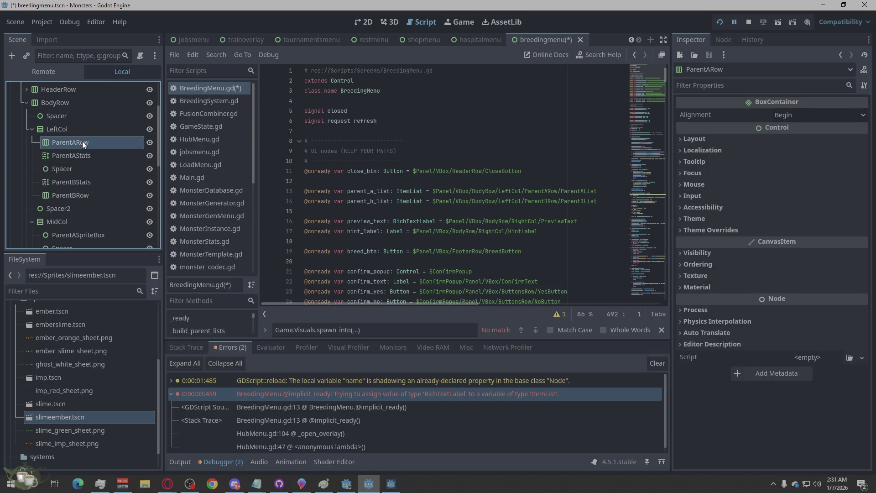
{"action": "left_click", "coordinate": [78, 152]}
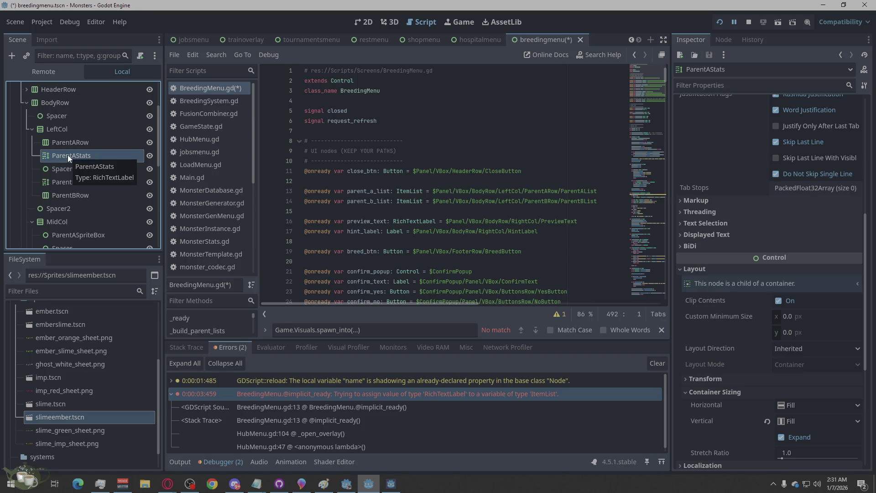
{"action": "left_click", "coordinate": [64, 168]}
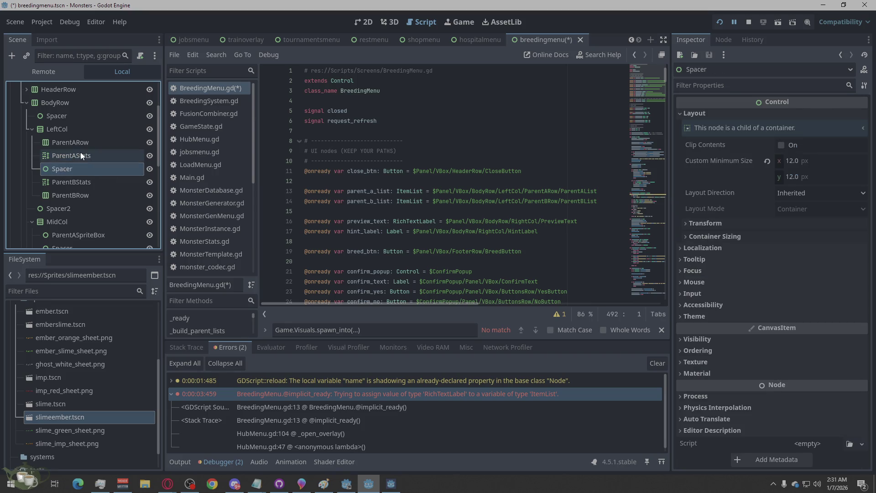
{"action": "left_click", "coordinate": [80, 154]}
{"action": "mouse_move", "coordinate": [73, 171]}
{"action": "left_mouse_down"}
{"action": "mouse_move", "coordinate": [88, 136]}
{"action": "mouse_move", "coordinate": [66, 168]}
{"action": "left_mouse_up"}
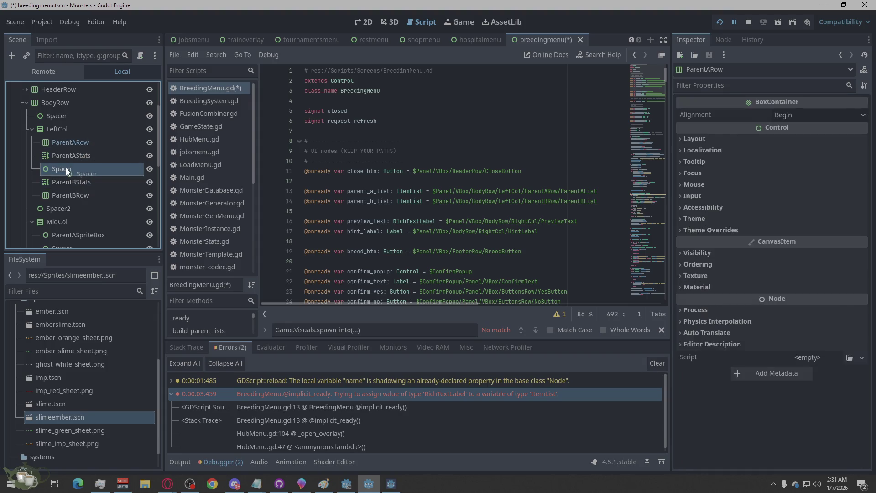
{"action": "left_click", "coordinate": [79, 152]}
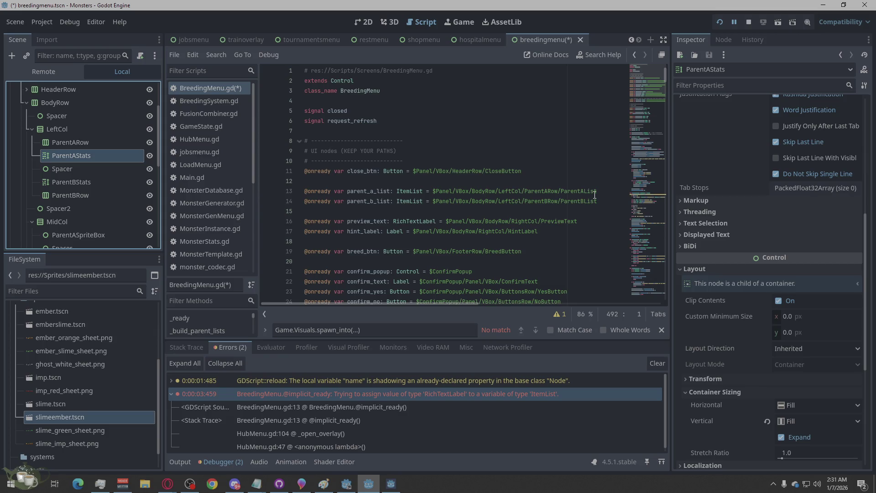
{"action": "right_click", "coordinate": [72, 136]}
Step: Add an ItemList child node under ParentARow
{"action": "left_click", "coordinate": [119, 143]}
{"action": "type", "text": "list"}
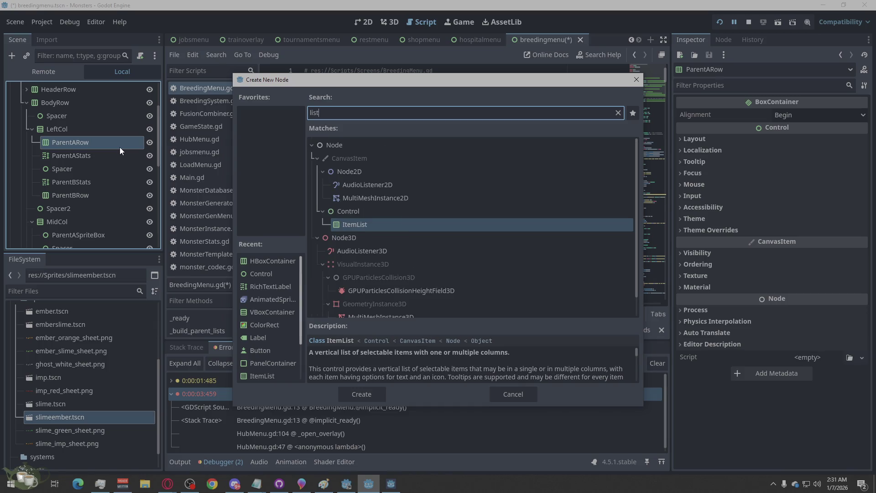
{"action": "left_click", "coordinate": [361, 393]}
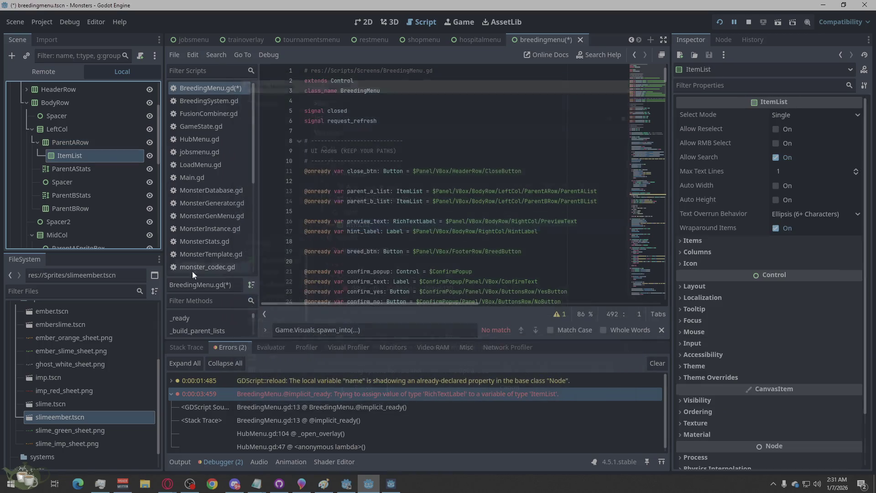
Step: Add a second ItemList child node under ParentBRow
{"action": "left_click", "coordinate": [81, 197]}
{"action": "right_click", "coordinate": [81, 196]}
{"action": "right_click", "coordinate": [57, 209]}
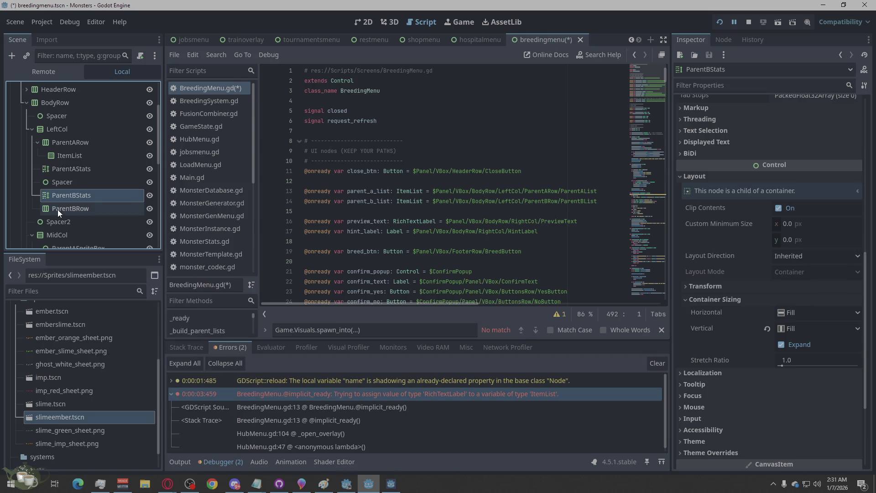
{"action": "right_click", "coordinate": [58, 209]}
{"action": "left_click", "coordinate": [100, 172]}
{"action": "type", "text": "list"}
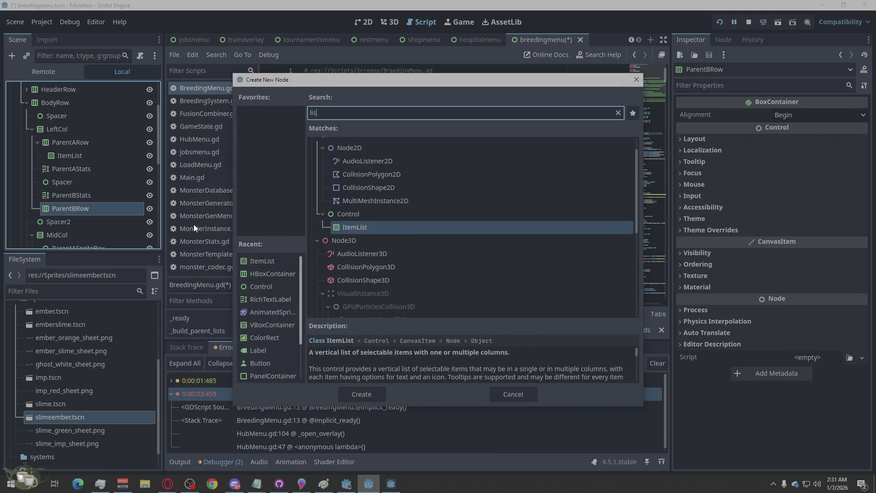
{"action": "left_click", "coordinate": [375, 397]}
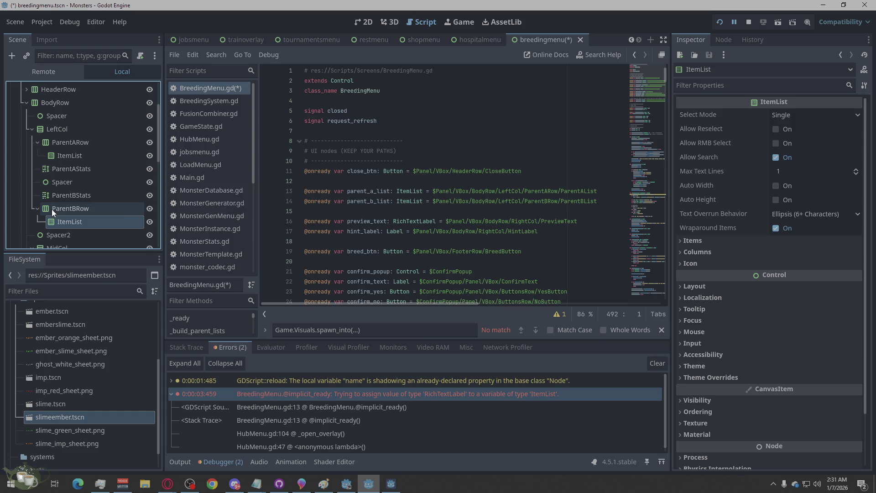
Step: Delete the ParentBStats and ParentAStats nodes, confirming each removal
{"action": "left_click", "coordinate": [88, 201]}
{"action": "right_click", "coordinate": [89, 201]}
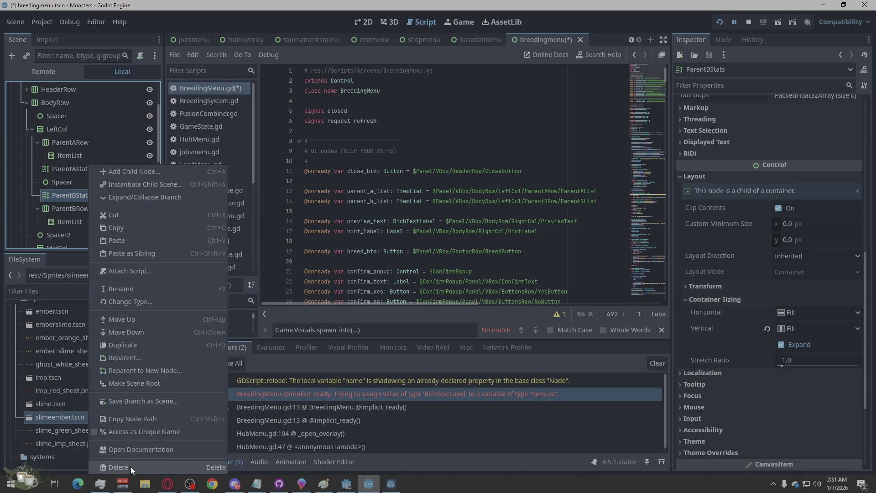
{"action": "left_click", "coordinate": [131, 466]}
{"action": "left_click", "coordinate": [403, 258]}
{"action": "left_click", "coordinate": [83, 170]}
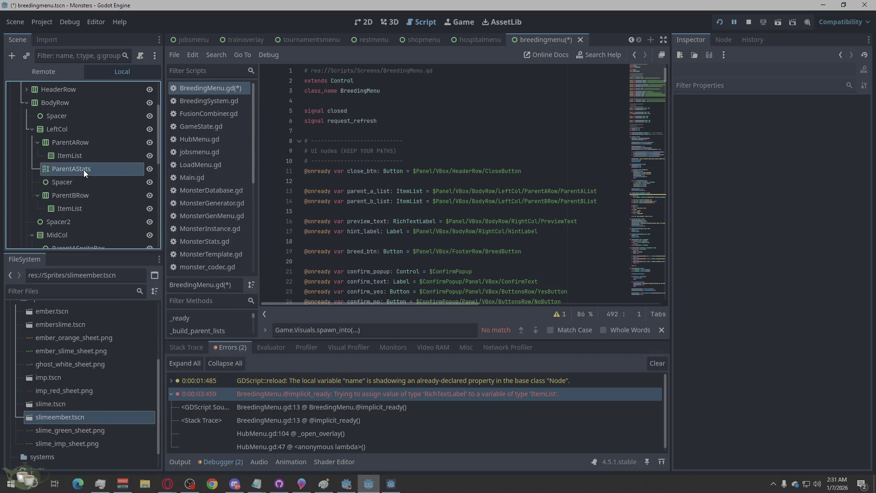
{"action": "right_click", "coordinate": [84, 170]}
{"action": "left_click", "coordinate": [107, 464]}
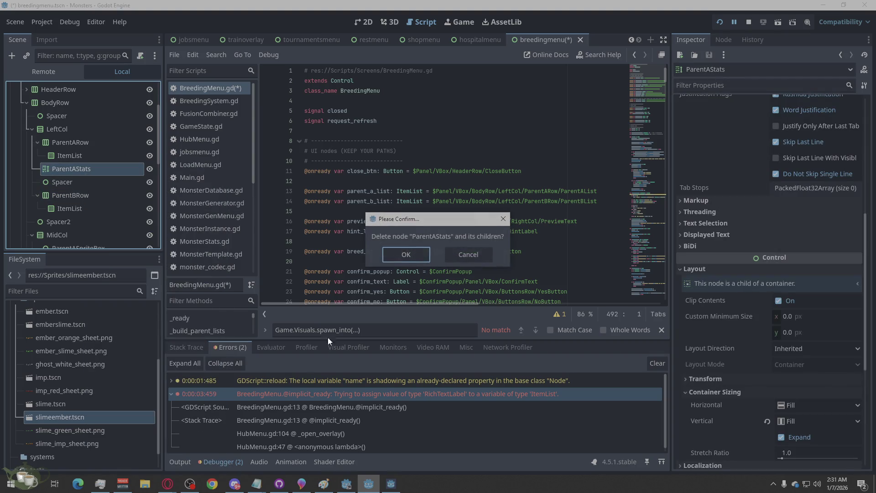
{"action": "left_click", "coordinate": [401, 250]}
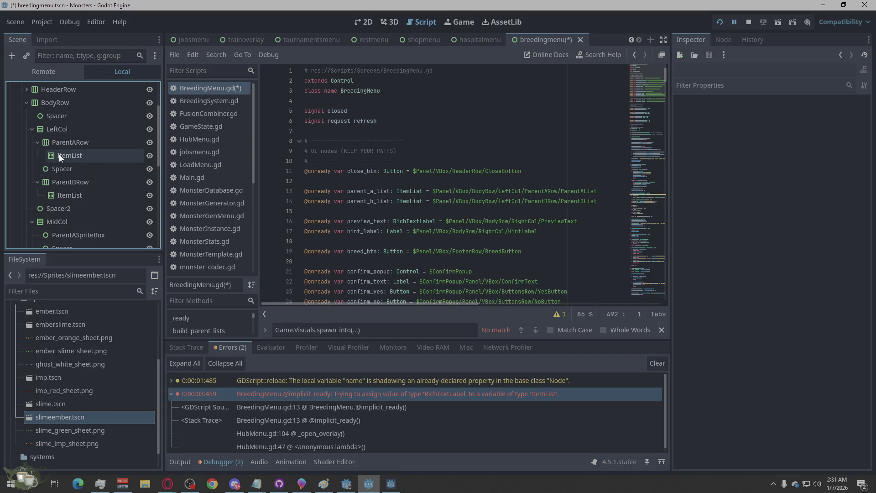
Step: Rename the two ItemLists to ParentAList and ParentBList
{"action": "double_click", "coordinate": [77, 154]}
{"action": "type", "text": "ParentAList"}
{"action": "double_click", "coordinate": [77, 193]}
{"action": "type", "text": "ParentBList"}
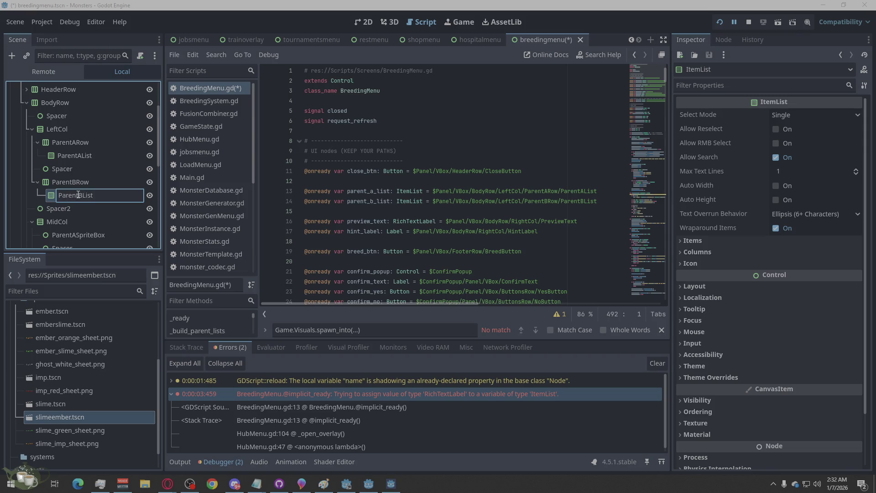
{"action": "key", "text": "Return"}
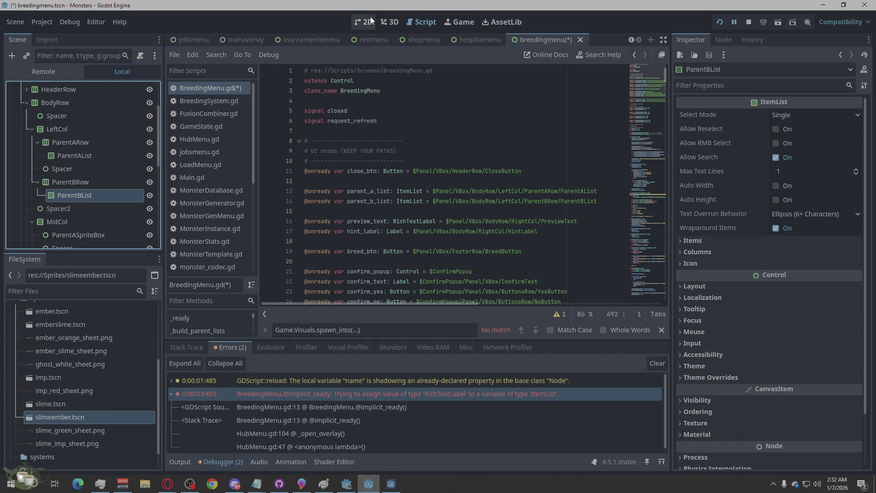
{"action": "left_click", "coordinate": [371, 18]}
Step: Enable Vertical Expand under Container Sizing for ParentBRow and ParentARow
{"action": "left_click", "coordinate": [82, 181]}
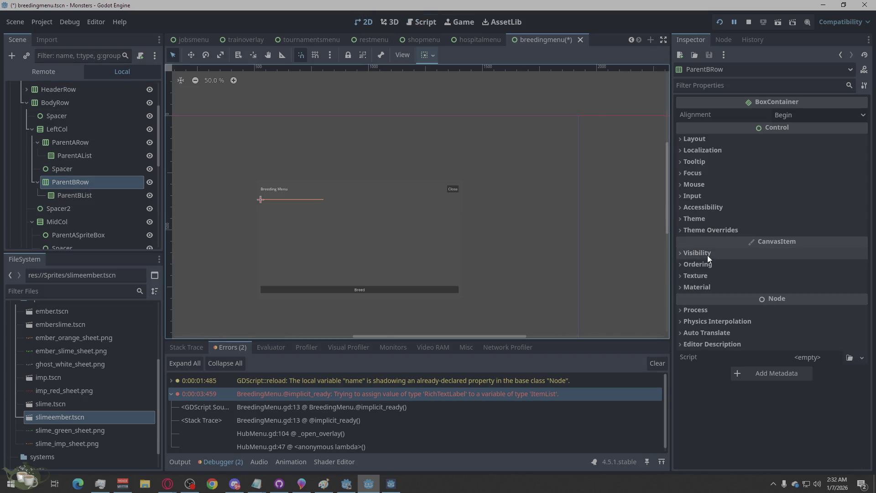
{"action": "left_click", "coordinate": [705, 140]}
{"action": "left_click", "coordinate": [726, 262]}
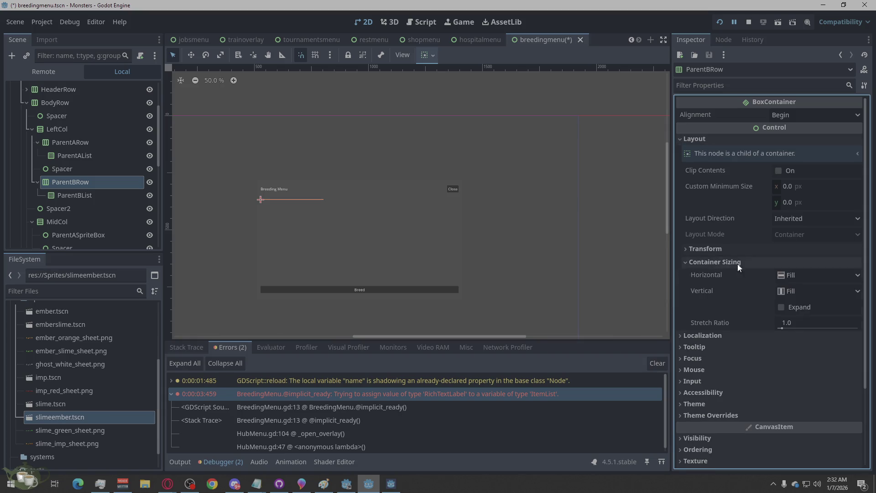
{"action": "left_click", "coordinate": [792, 308]}
{"action": "left_click", "coordinate": [89, 143]}
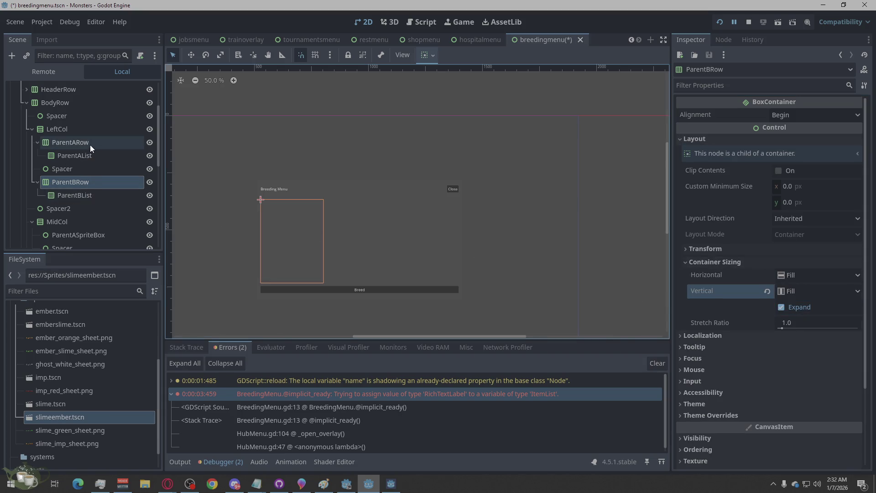
{"action": "left_click", "coordinate": [689, 139]}
{"action": "left_click", "coordinate": [697, 263]}
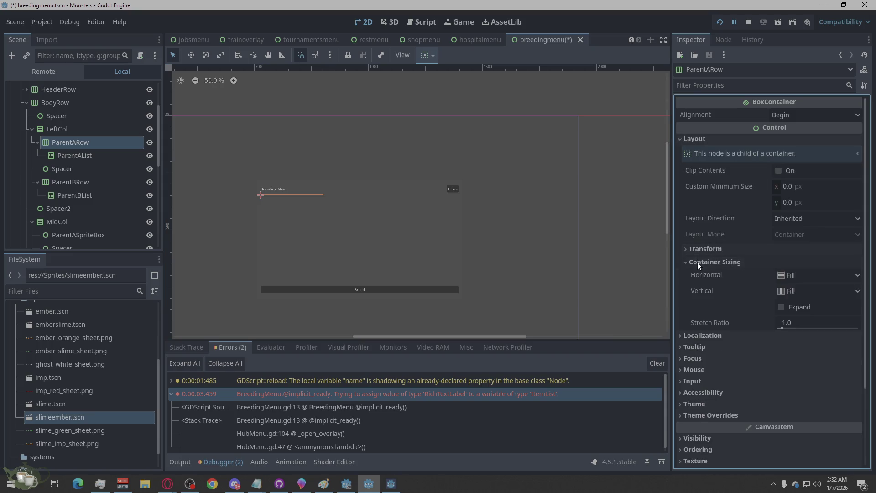
{"action": "left_click", "coordinate": [789, 311]}
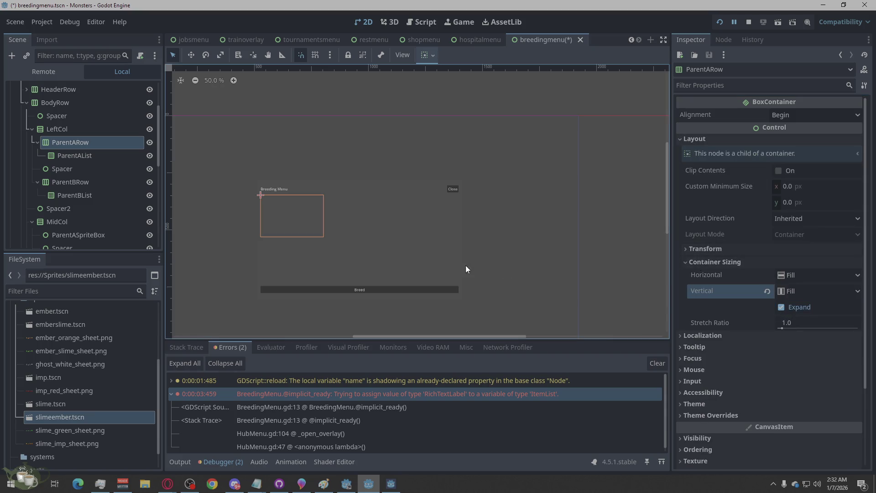
Step: Check the boxes of ParentAList, both rows, the root and the Spacer, then collapse both rows and select LeftCol
{"action": "left_click", "coordinate": [71, 155]}
{"action": "left_click", "coordinate": [66, 181]}
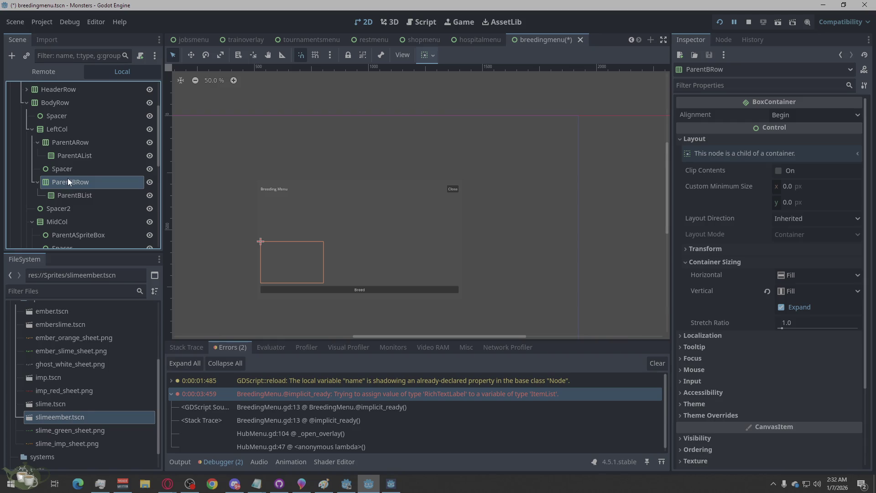
{"action": "left_click", "coordinate": [78, 144]}
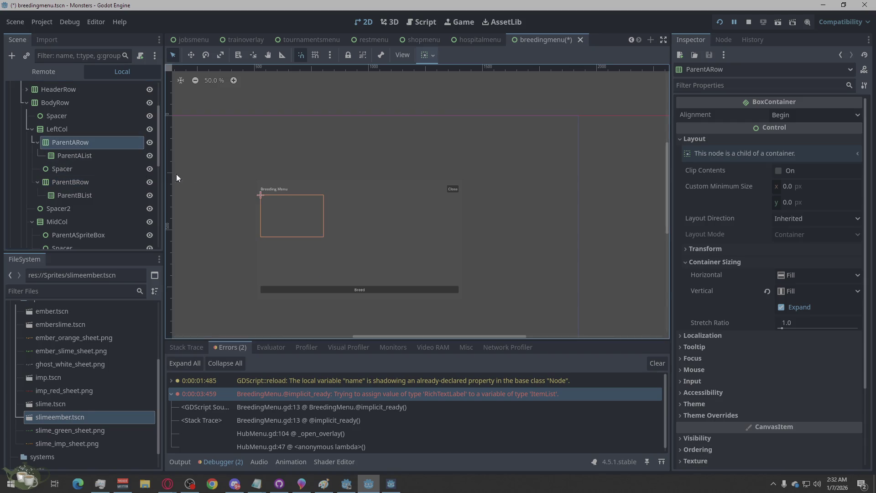
{"action": "left_click", "coordinate": [226, 144]}
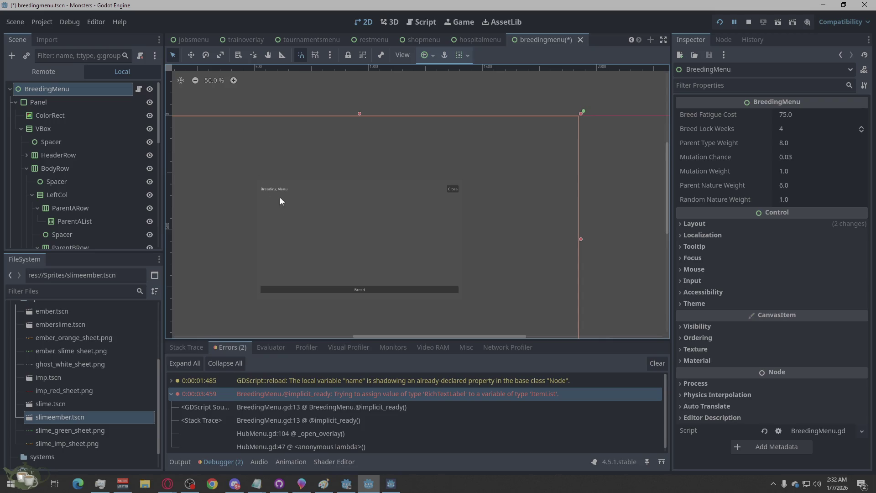
{"action": "scroll", "coordinate": [79, 185], "scroll_direction": "down", "scroll_amount": 3}
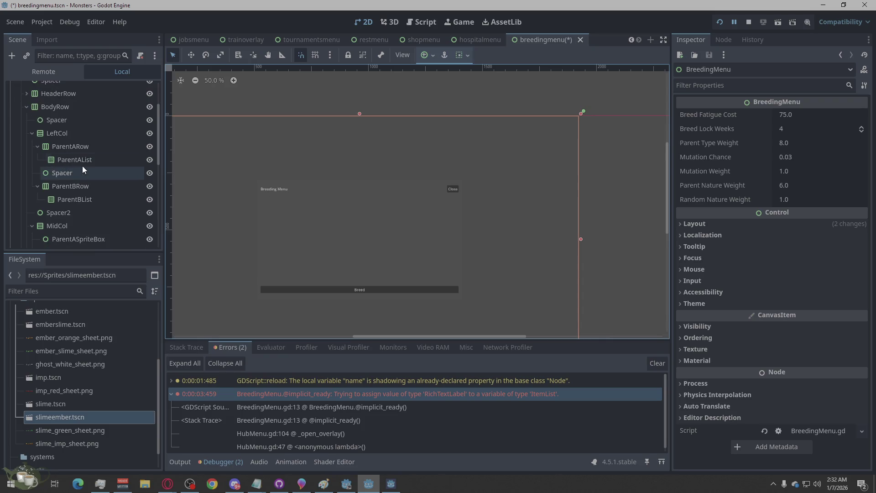
{"action": "left_click", "coordinate": [85, 160]}
{"action": "left_click", "coordinate": [78, 177]}
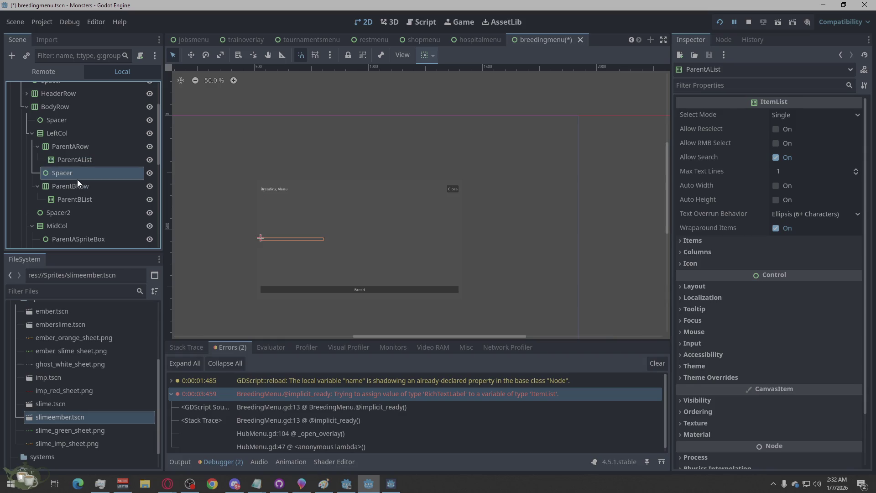
{"action": "left_click", "coordinate": [97, 145]}
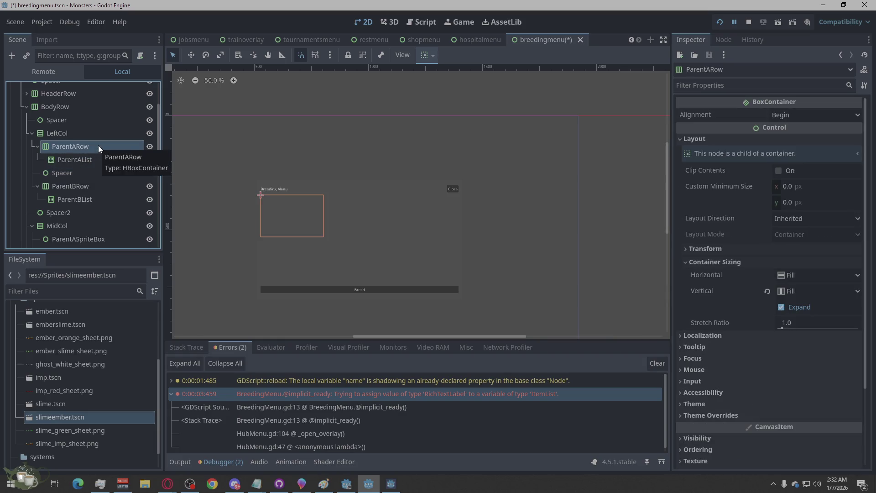
{"action": "left_click", "coordinate": [38, 145]}
{"action": "left_click", "coordinate": [37, 172]}
{"action": "left_click", "coordinate": [66, 133]}
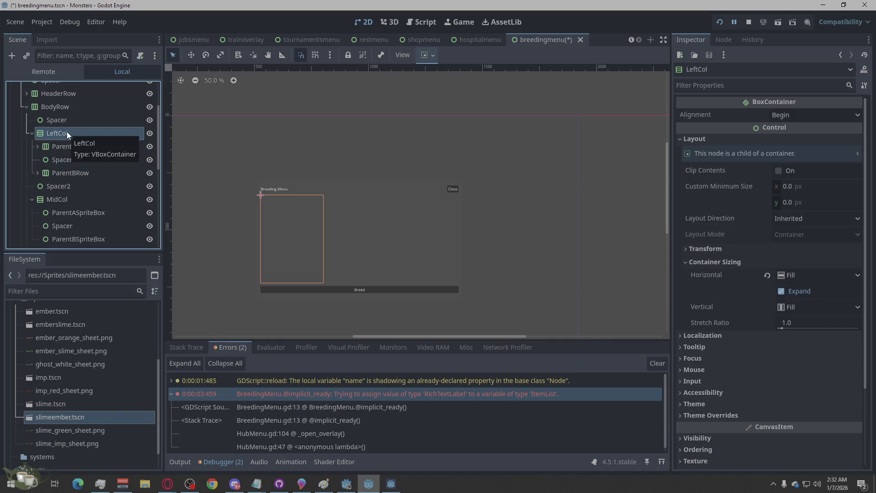
Step: Create a Label under LeftCol, move it above ParentARow, and place a duplicate below the Spacer
{"action": "right_click", "coordinate": [66, 132]}
{"action": "left_click", "coordinate": [129, 138]}
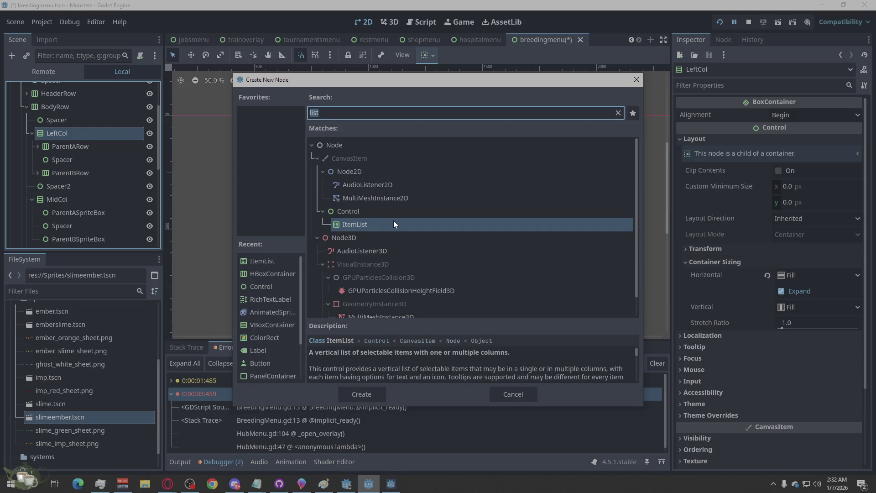
{"action": "type", "text": "labe"}
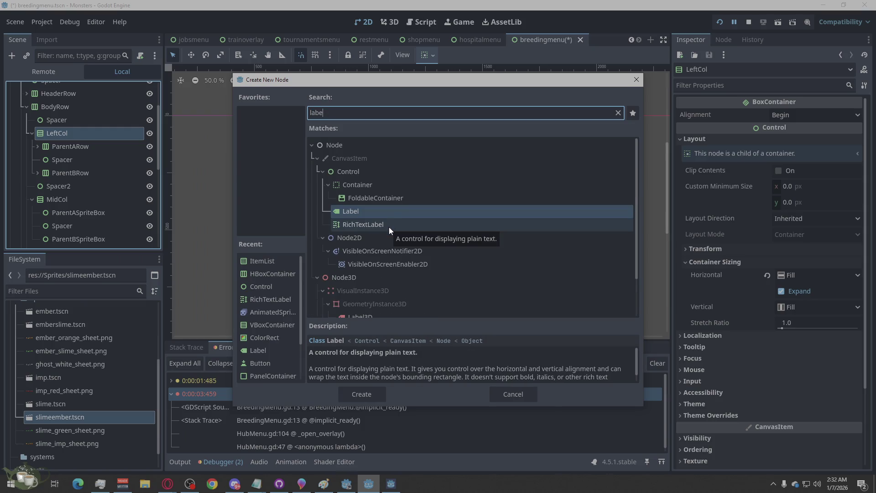
{"action": "left_click", "coordinate": [361, 393]}
{"action": "left_click_drag", "start_coordinate": [83, 182], "coordinate": [78, 140]}
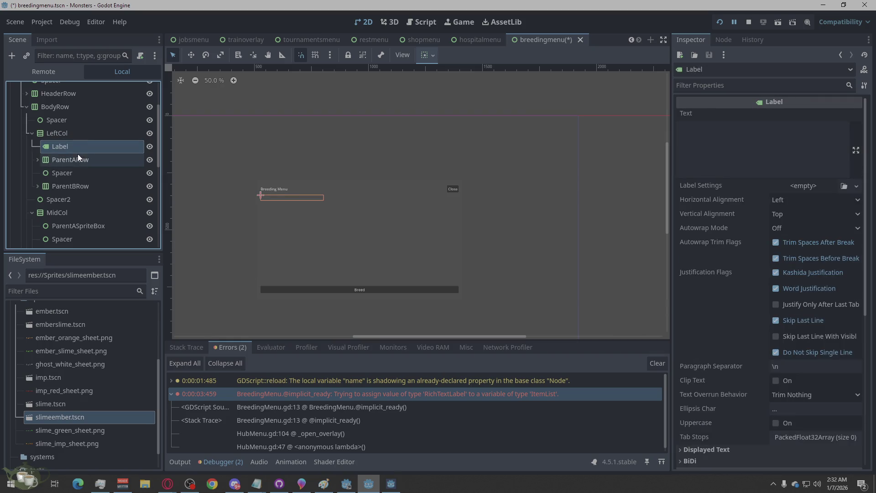
{"action": "key", "text": "ctrl+v"}
{"action": "mouse_move", "coordinate": [77, 160]}
{"action": "left_mouse_down"}
{"action": "mouse_move", "coordinate": [64, 207]}
{"action": "mouse_move", "coordinate": [65, 184]}
{"action": "mouse_move", "coordinate": [45, 193]}
{"action": "left_mouse_up"}
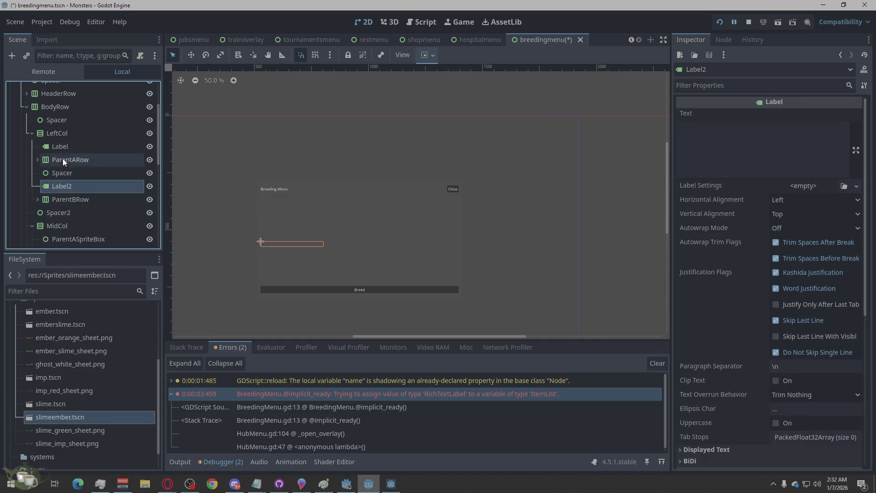
Step: Rename the two labels to ParentALabel and ParentBLabel
{"action": "left_click", "coordinate": [65, 146]}
{"action": "left_click", "coordinate": [64, 146]}
{"action": "left_click", "coordinate": [79, 146]}
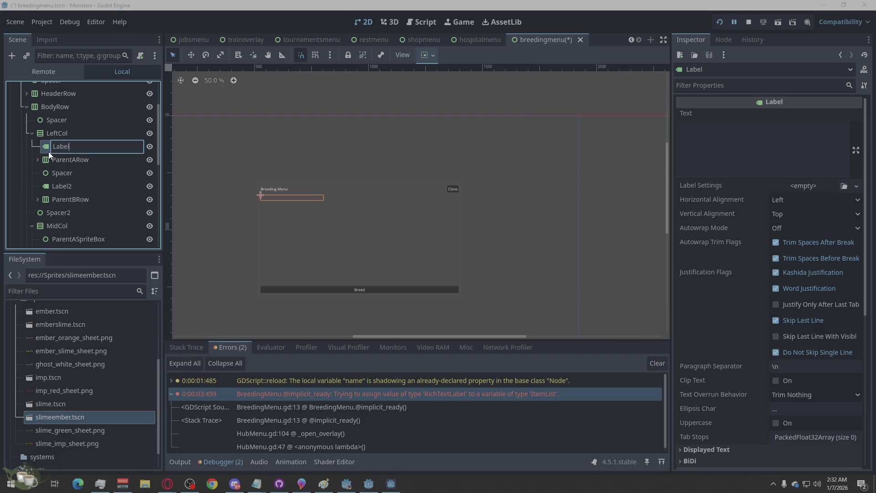
{"action": "type", "text": "ParentA"}
{"action": "key", "text": "Return"}
{"action": "left_click", "coordinate": [64, 188]}
{"action": "left_click", "coordinate": [75, 187]}
{"action": "left_click", "coordinate": [54, 188]}
{"action": "type", "text": "ParentB"}
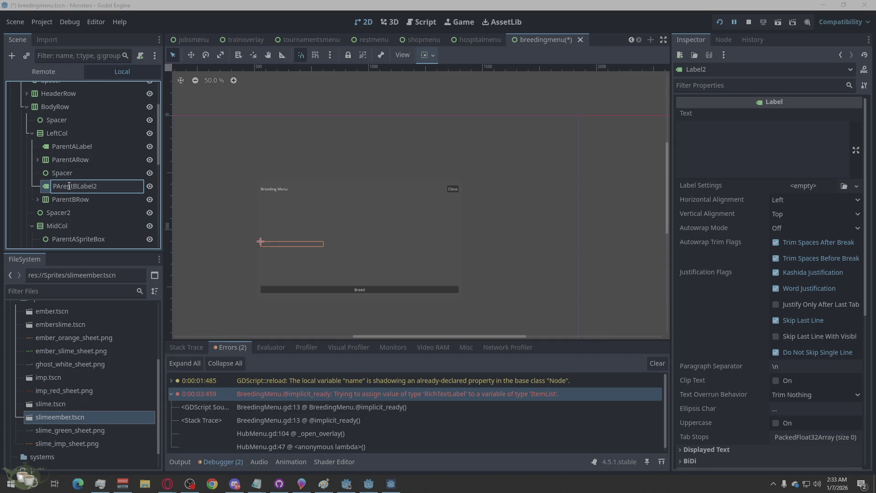
{"action": "key", "text": "Left"}
{"action": "key", "text": "Left"}
{"action": "key", "text": "Left"}
{"action": "key", "text": "BackSpace"}
{"action": "key", "text": "Return"}
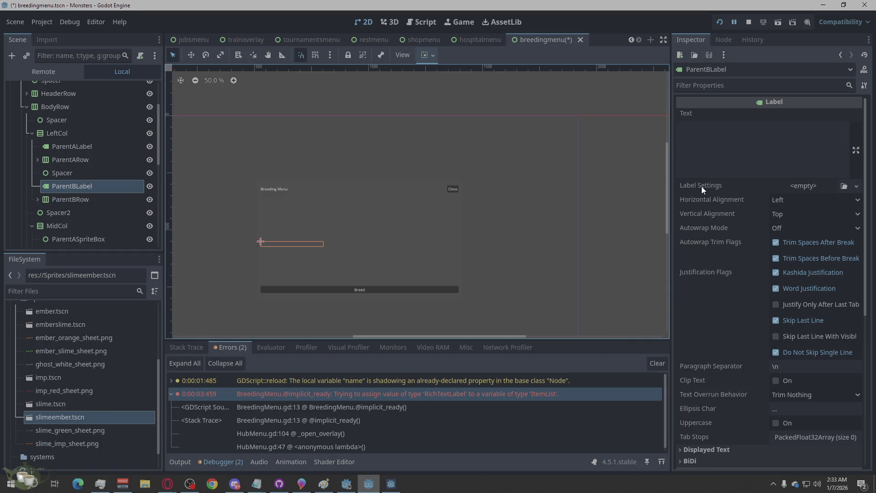
Step: Change the label names to ParentAHeader and ParentBHeader
{"action": "double_click", "coordinate": [75, 146]}
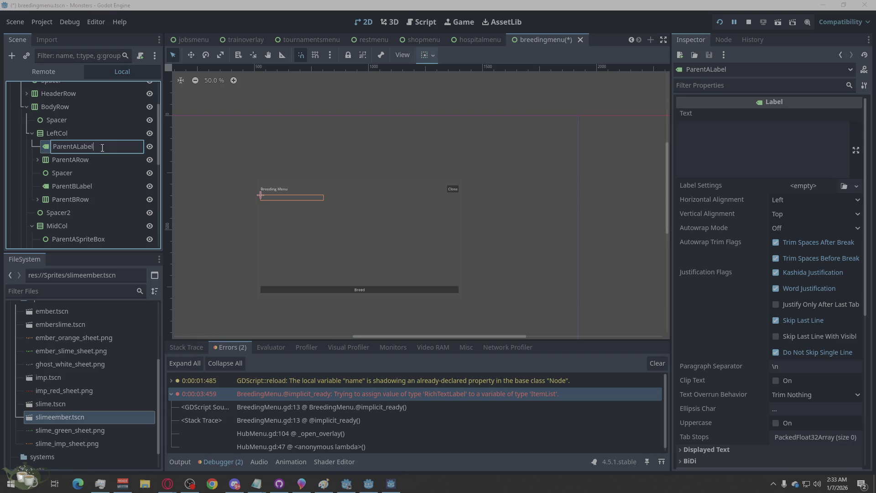
{"action": "type", "text": "Header"}
{"action": "double_click", "coordinate": [83, 185]}
{"action": "left_click_drag", "start_coordinate": [94, 187], "coordinate": [73, 187]}
{"action": "type", "text": "Header"}
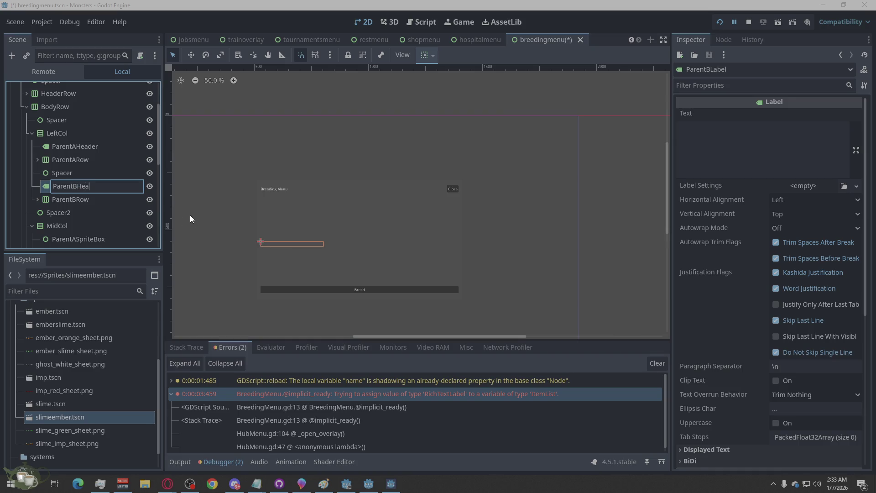
{"action": "key", "text": "Return"}
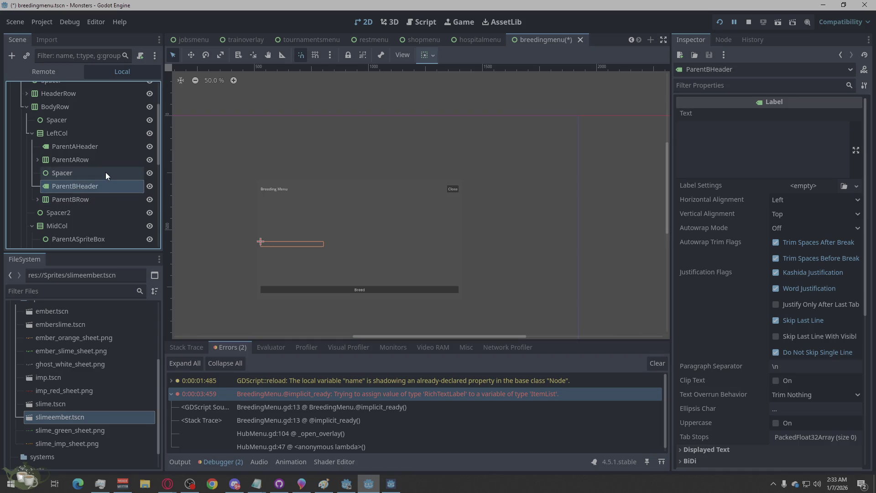
Step: Save the breeding menu scene, stop the previous run and launch the game
{"action": "left_click", "coordinate": [107, 176]}
{"action": "key", "text": "ctrl+s"}
{"action": "left_click", "coordinate": [752, 21]}
{"action": "key", "text": "ctrl+s"}
{"action": "left_click", "coordinate": [719, 22]}
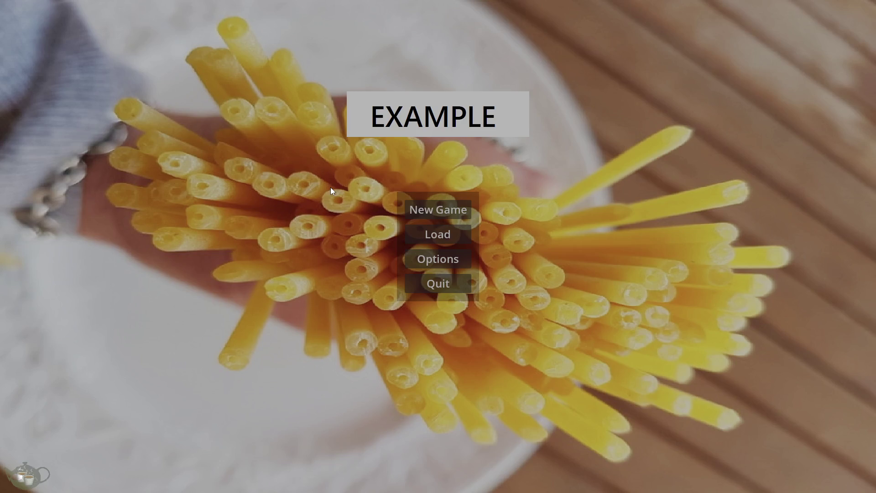
Step: Start a new game, open the Breeding screen, and inspect the has_variable invalid-call error
{"action": "left_click", "coordinate": [406, 206]}
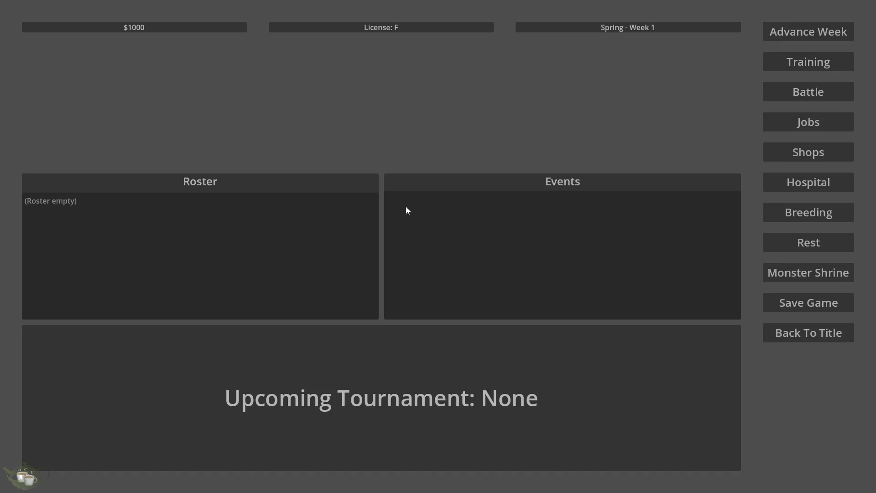
{"action": "left_click", "coordinate": [794, 209]}
{"action": "left_click", "coordinate": [220, 348]}
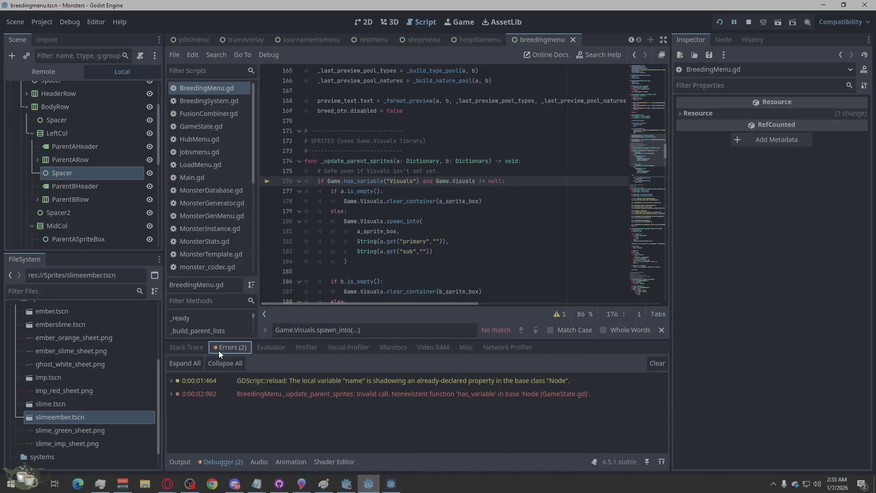
{"action": "left_click", "coordinate": [524, 394]}
{"action": "mouse_move", "coordinate": [551, 396]}
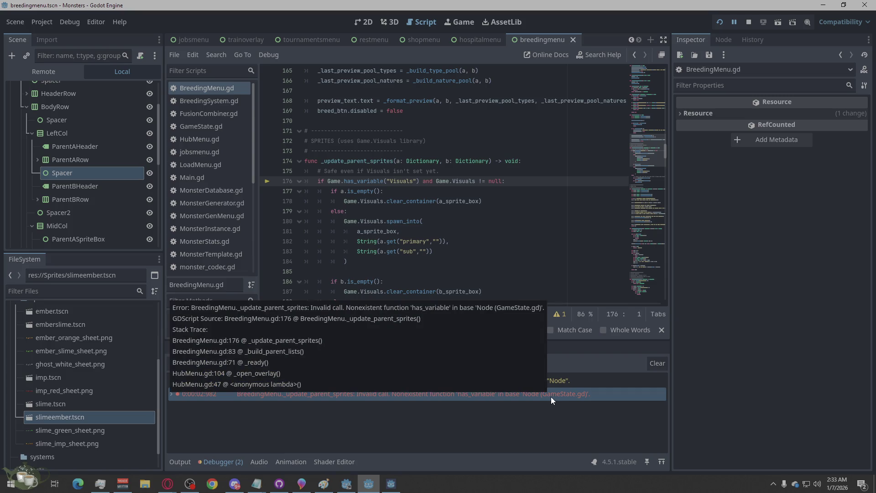
{"action": "scroll", "coordinate": [433, 215], "scroll_direction": "down", "scroll_amount": 5}
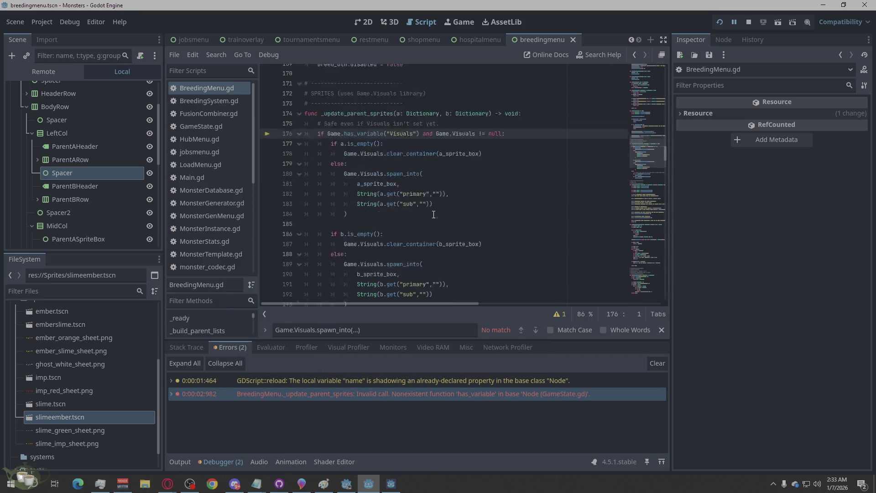
{"action": "scroll", "coordinate": [433, 214], "scroll_direction": "up", "scroll_amount": 6}
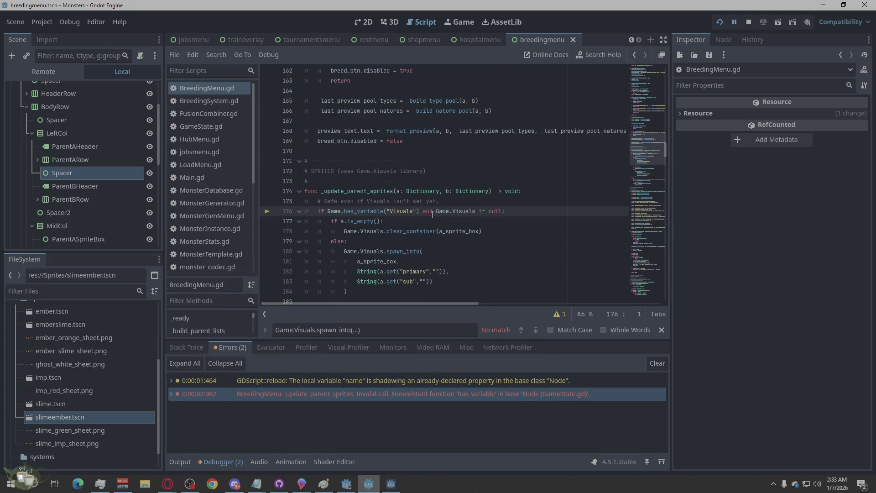
{"action": "left_click", "coordinate": [373, 393]}
{"action": "double_click", "coordinate": [372, 394]}
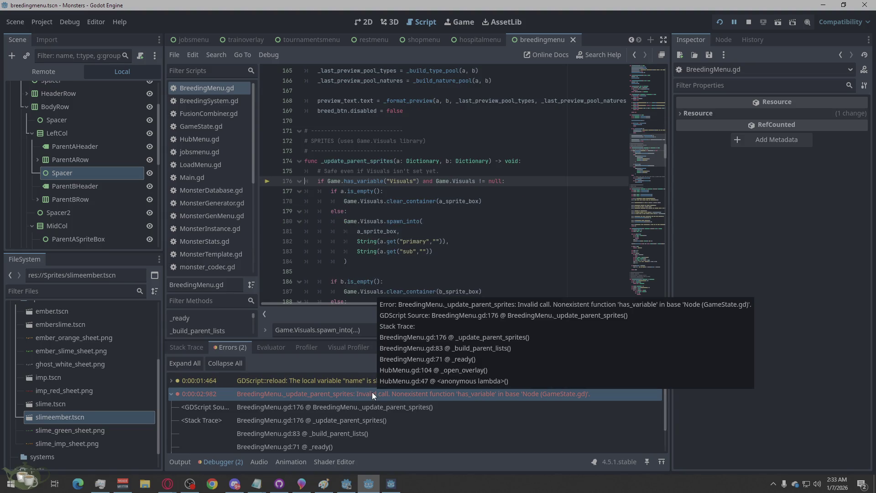
{"action": "double_click", "coordinate": [371, 392]}
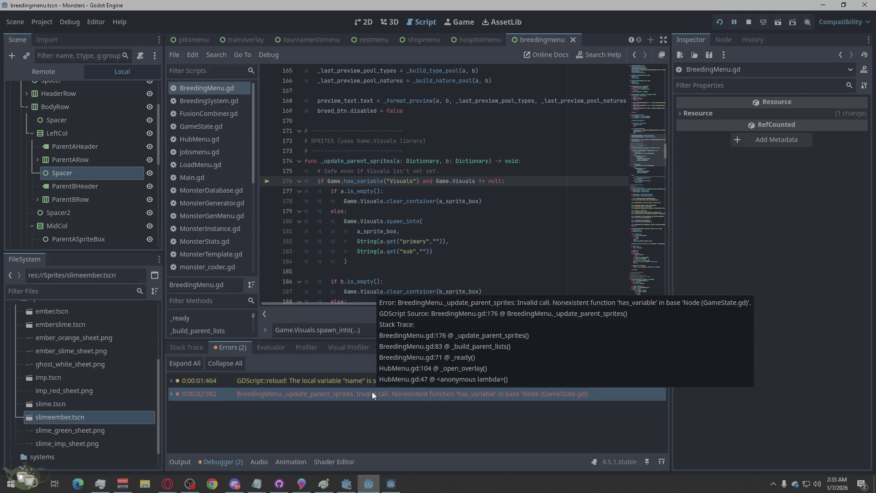
Step: Copy the name-shadowing warning's text, then jump to the has_variable failure at line 176
{"action": "double_click", "coordinate": [439, 380]}
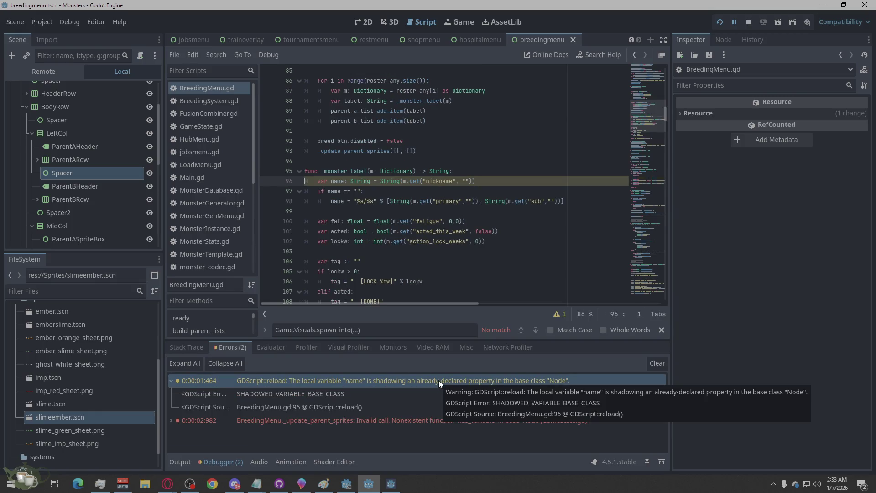
{"action": "double_click", "coordinate": [439, 379]}
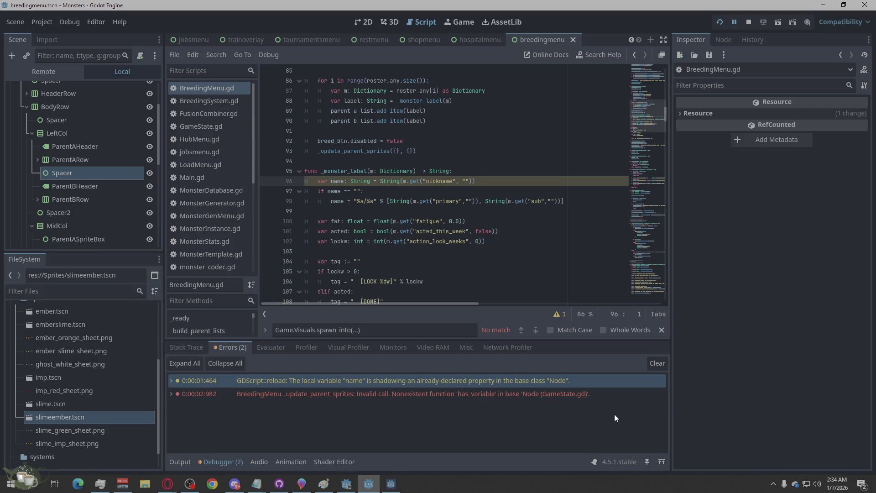
{"action": "mouse_move", "coordinate": [541, 382]}
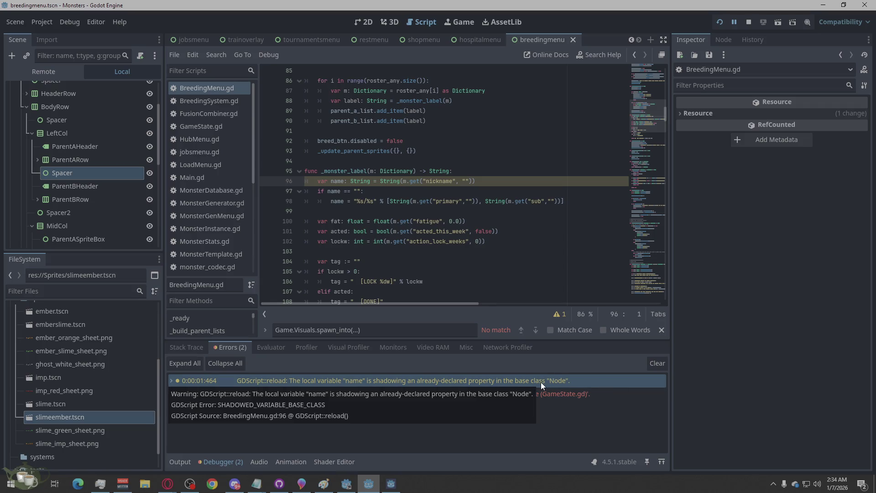
{"action": "right_click", "coordinate": [540, 382]}
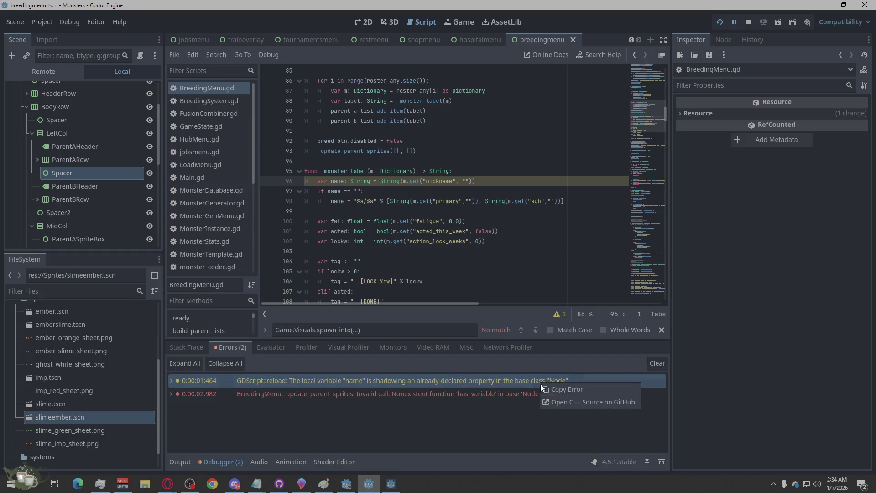
{"action": "left_click", "coordinate": [595, 390]}
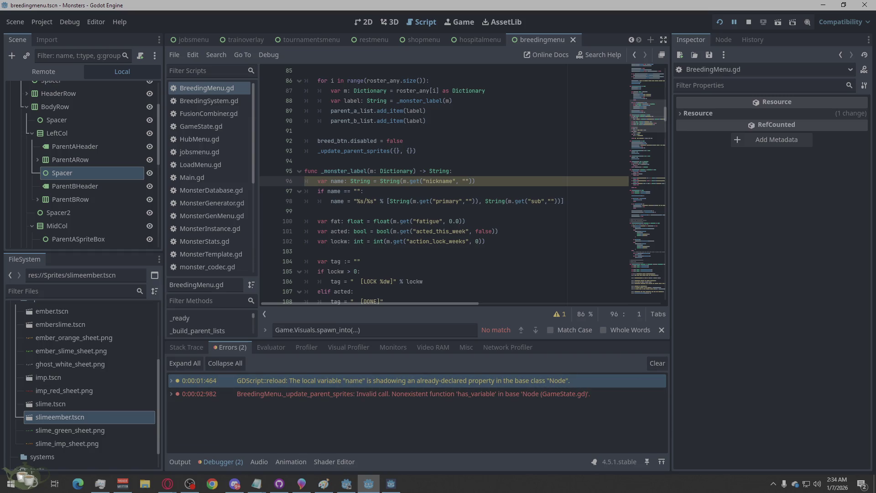
{"action": "key", "text": "alt+Tab"}
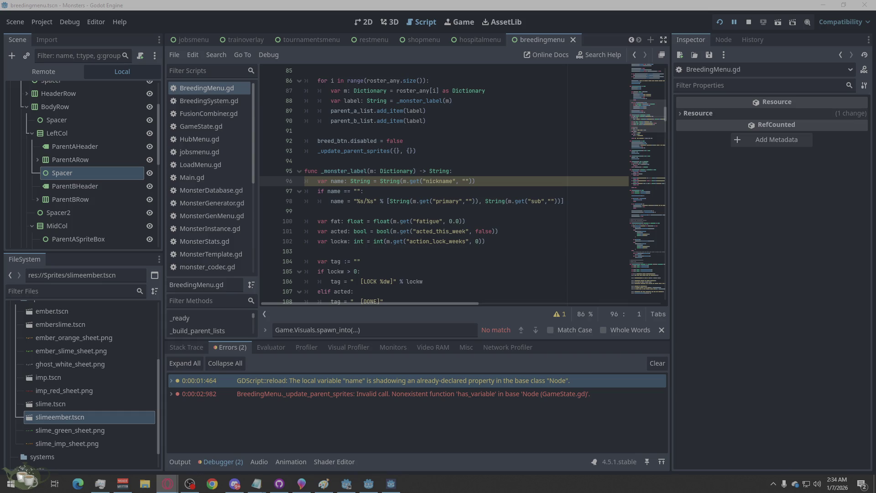
{"action": "double_click", "coordinate": [448, 388]}
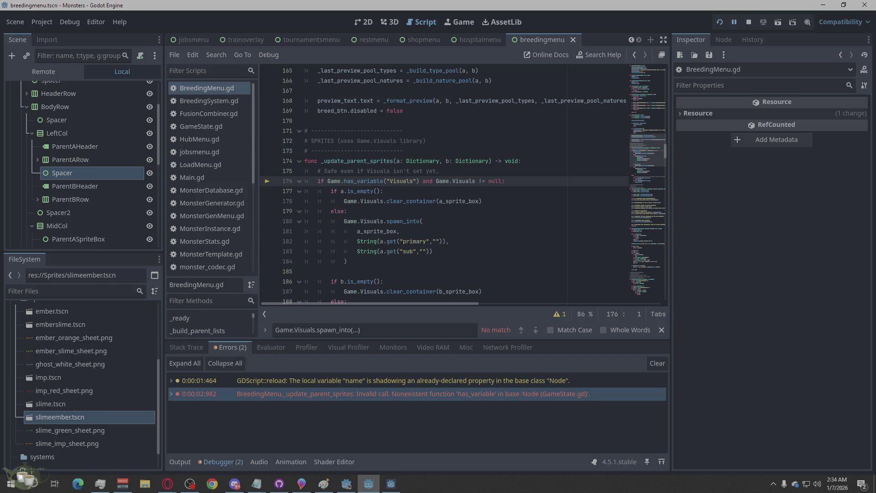
{"action": "right_click", "coordinate": [466, 231]}
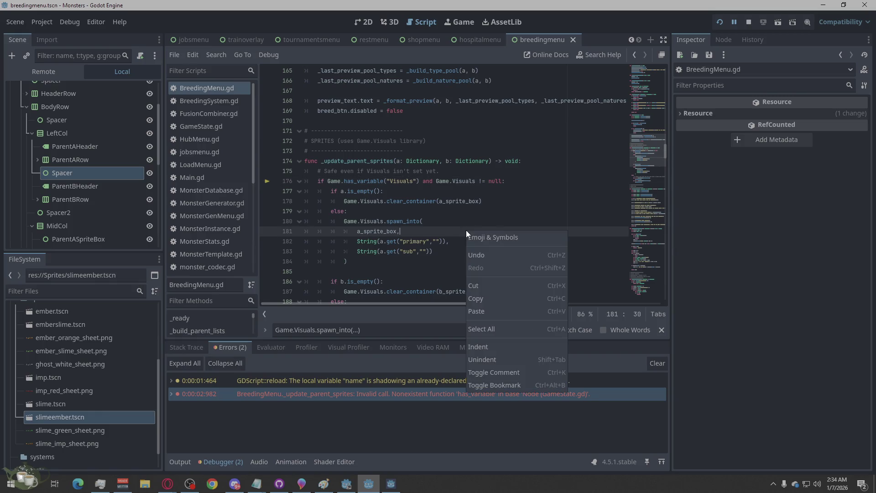
Step: Select all of BreedingMenu.gd and scroll through the script
{"action": "left_click", "coordinate": [505, 330]}
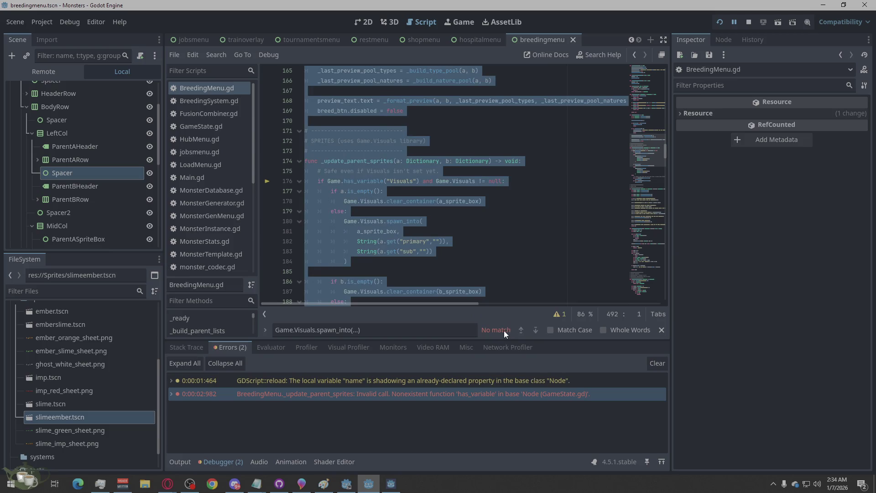
{"action": "scroll", "coordinate": [501, 223], "scroll_direction": "up", "scroll_amount": 3}
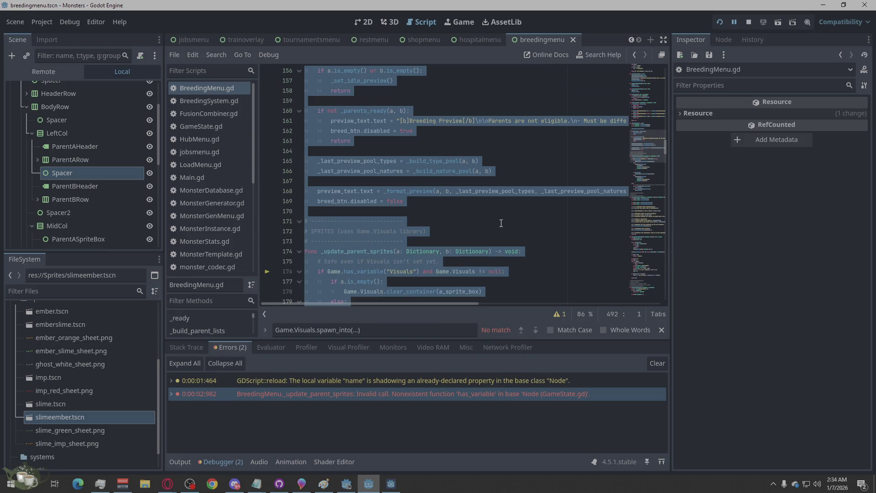
{"action": "left_click", "coordinate": [501, 223]}
{"action": "scroll", "coordinate": [500, 223], "scroll_direction": "up", "scroll_amount": 20}
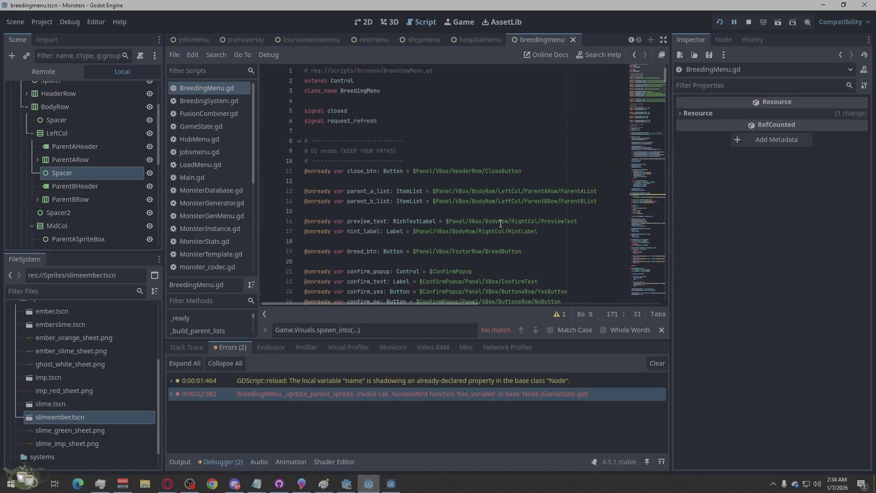
{"action": "scroll", "coordinate": [500, 223], "scroll_direction": "down", "scroll_amount": 2}
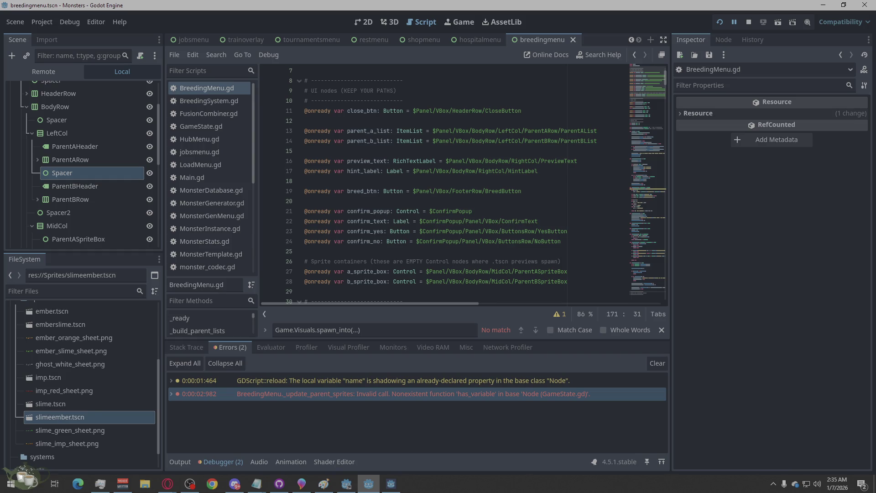
Step: Review the line 96 warning and line 176 error alongside the browser, then stop the game
{"action": "left_click", "coordinate": [167, 483]}
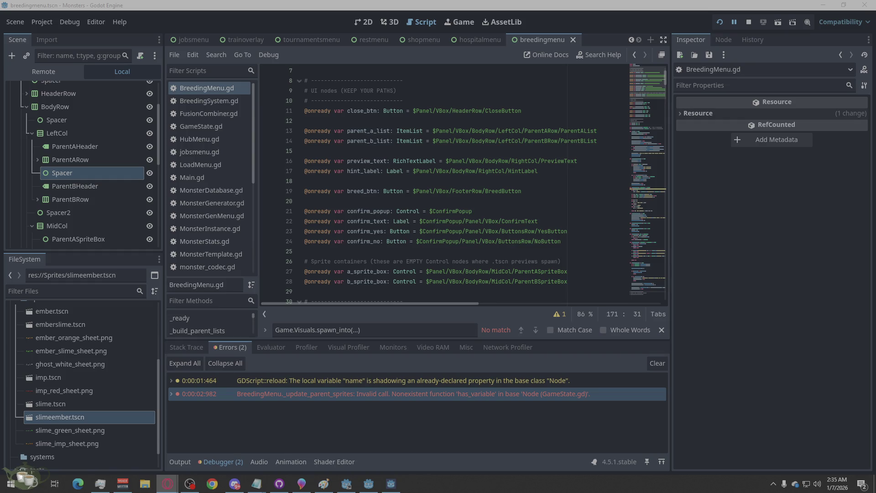
{"action": "left_click", "coordinate": [570, 380]}
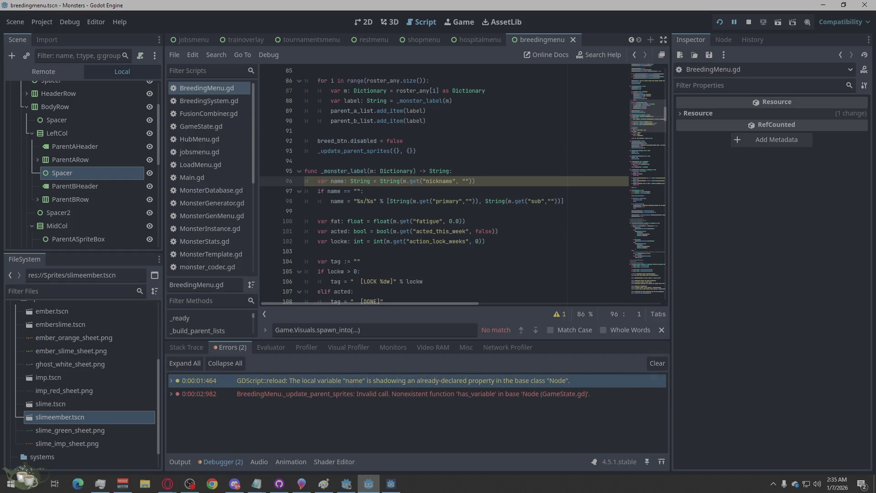
{"action": "key", "text": "alt+Tab"}
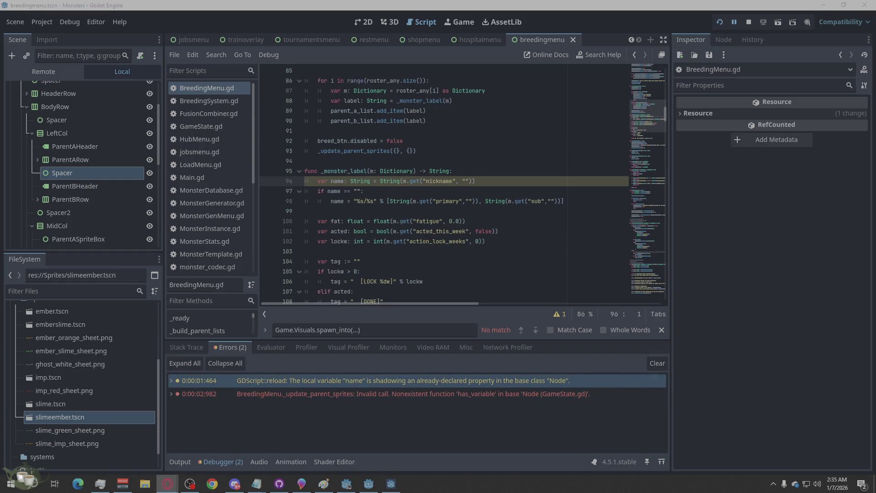
{"action": "left_click", "coordinate": [589, 397]}
{"action": "key", "text": "alt+Tab"}
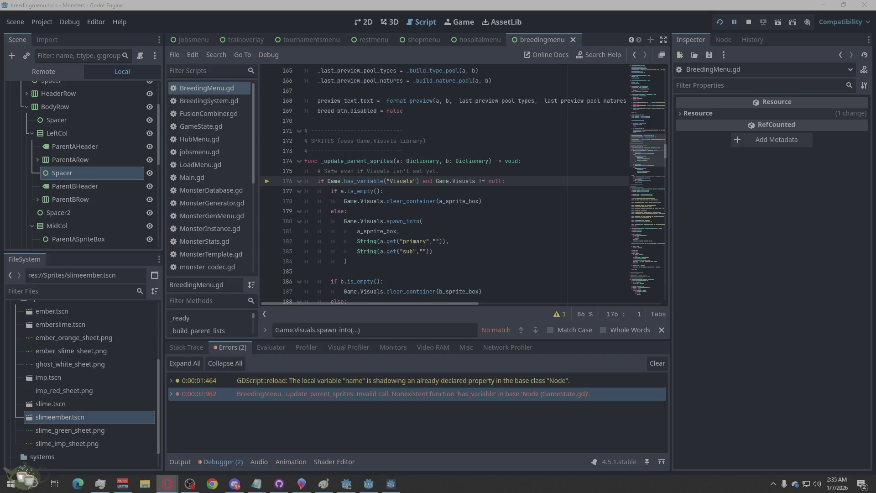
{"action": "scroll", "coordinate": [375, 213], "scroll_direction": "down", "scroll_amount": 20}
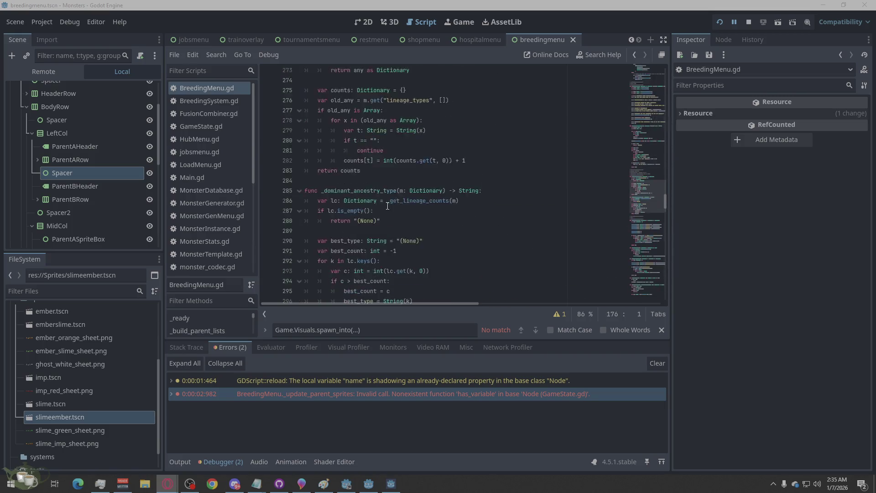
{"action": "scroll", "coordinate": [424, 203], "scroll_direction": "down", "scroll_amount": 20}
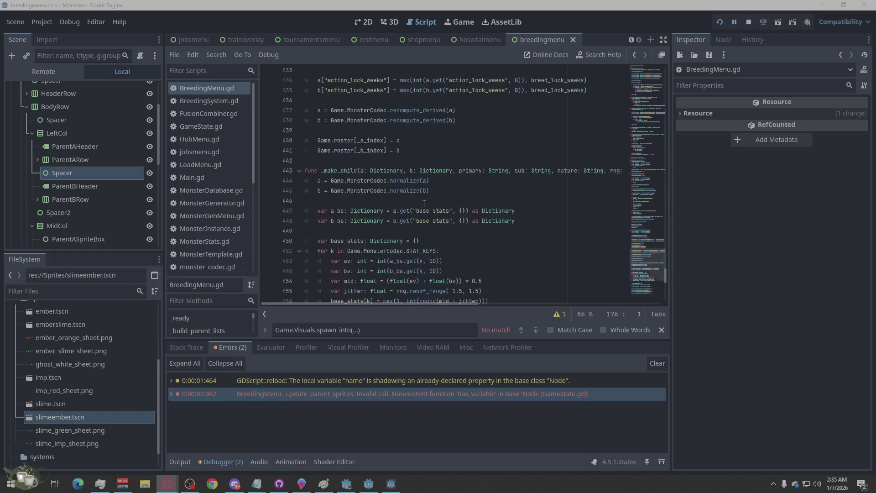
{"action": "scroll", "coordinate": [424, 203], "scroll_direction": "down", "scroll_amount": 2}
{"action": "left_click", "coordinate": [748, 22]}
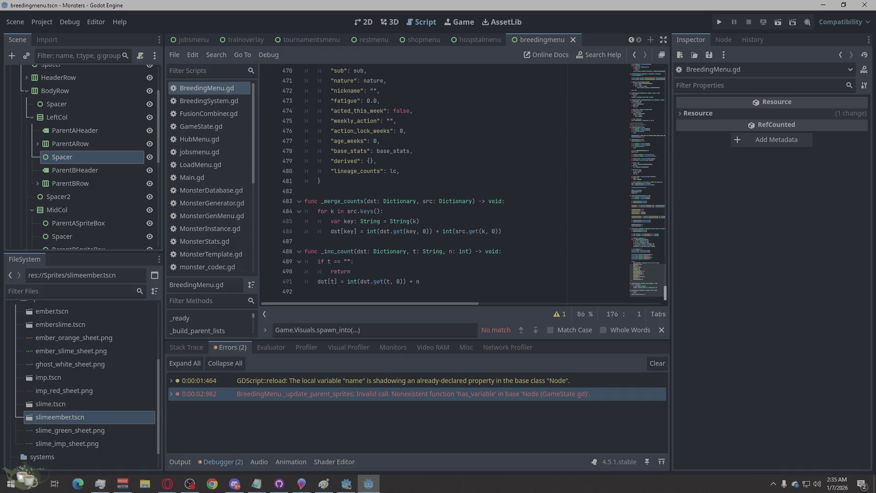
{"action": "left_click", "coordinate": [167, 483]}
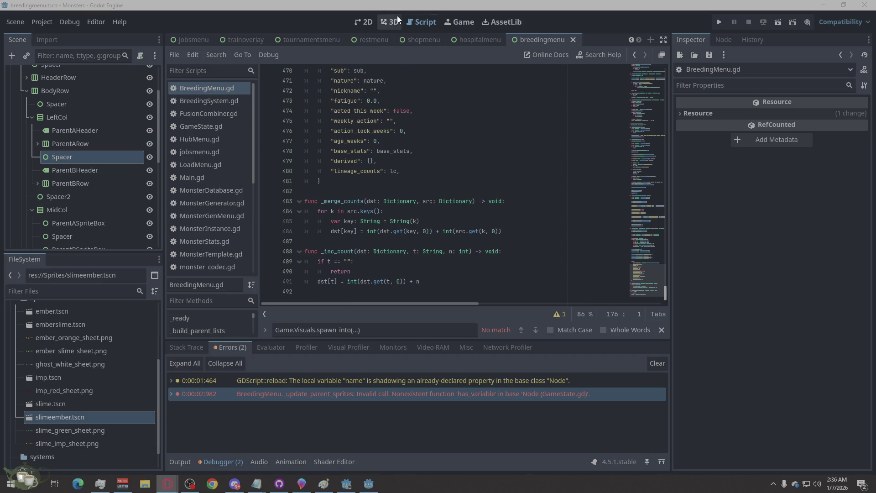
Step: In the 2D view, click through the rows, headers and sprite boxes to reach MidCol's Spacer
{"action": "left_click", "coordinate": [367, 24]}
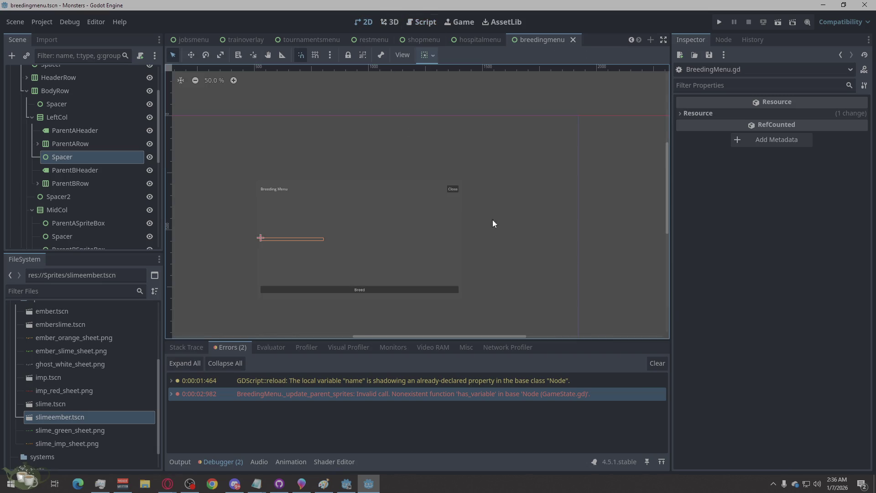
{"action": "left_click", "coordinate": [86, 142]}
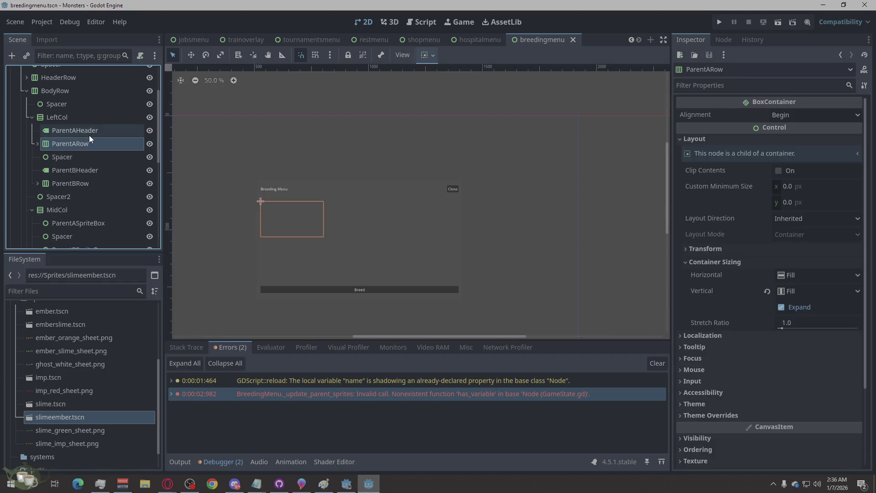
{"action": "left_click", "coordinate": [90, 133]}
{"action": "left_click", "coordinate": [88, 143]}
{"action": "left_click", "coordinate": [74, 184]}
{"action": "left_click", "coordinate": [78, 172]}
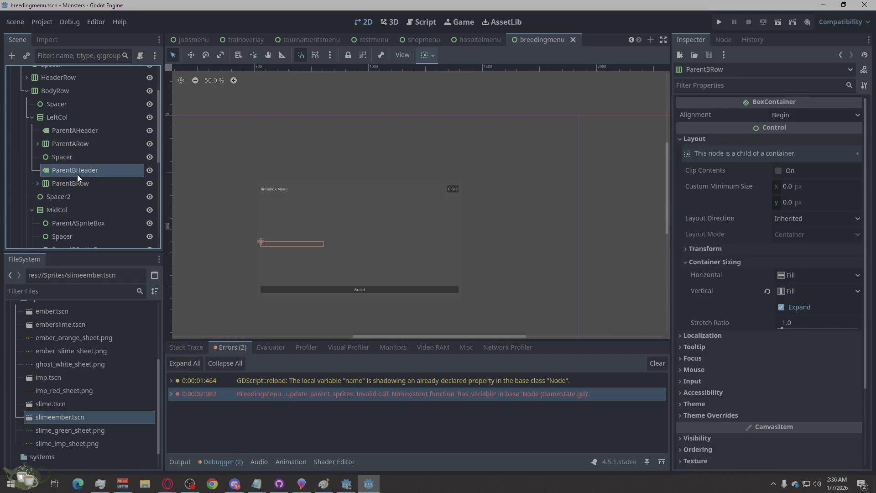
{"action": "left_click", "coordinate": [70, 222]}
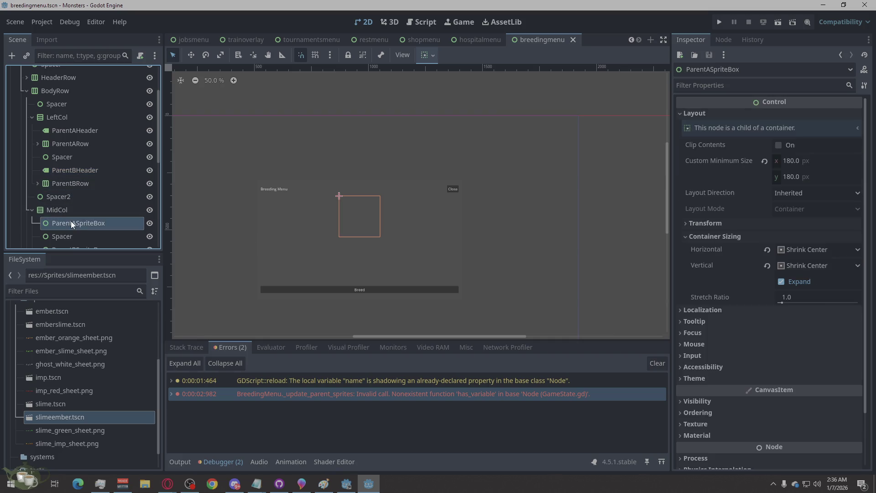
{"action": "scroll", "coordinate": [70, 221], "scroll_direction": "down", "scroll_amount": 2}
{"action": "left_click", "coordinate": [72, 205]}
{"action": "left_click", "coordinate": [76, 192]}
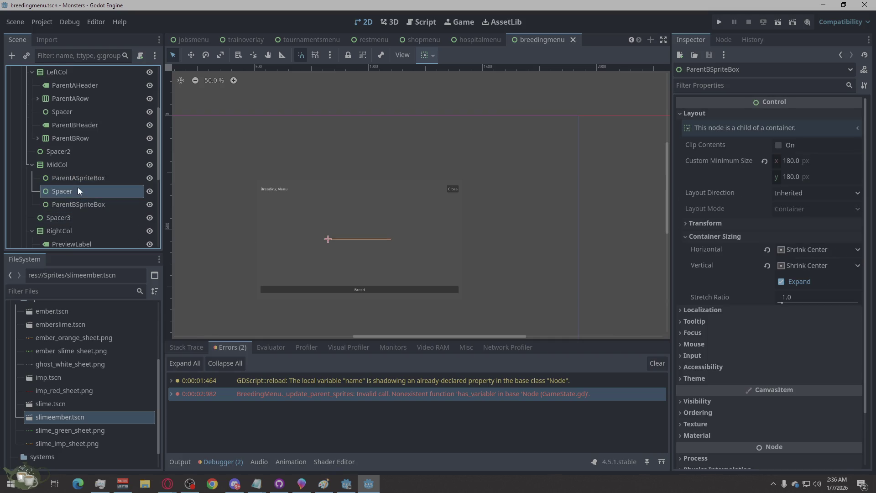
{"action": "left_click", "coordinate": [81, 179]}
{"action": "left_click", "coordinate": [80, 190]}
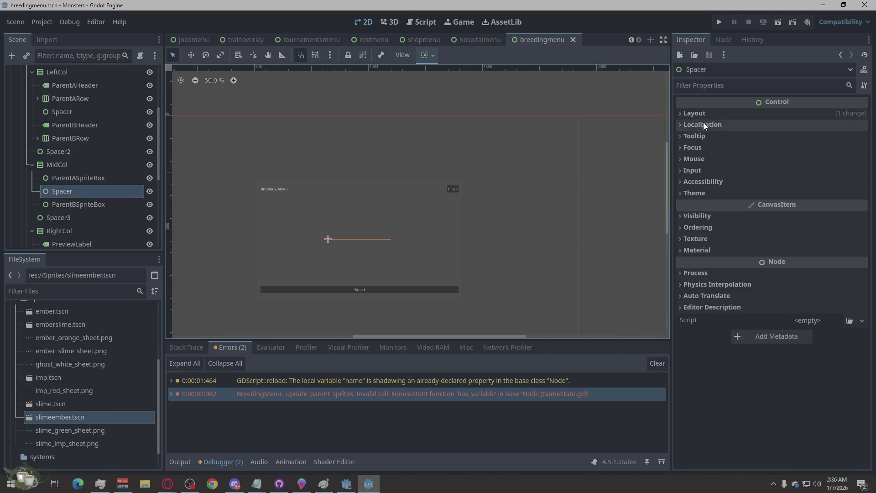
Step: Set the MidCol Spacer's custom minimum size to 12 × 12 px
{"action": "left_click", "coordinate": [789, 177]}
{"action": "type", "text": "12"}
{"action": "key", "text": "Return"}
{"action": "left_click", "coordinate": [789, 164]}
{"action": "key", "text": "BackSpace"}
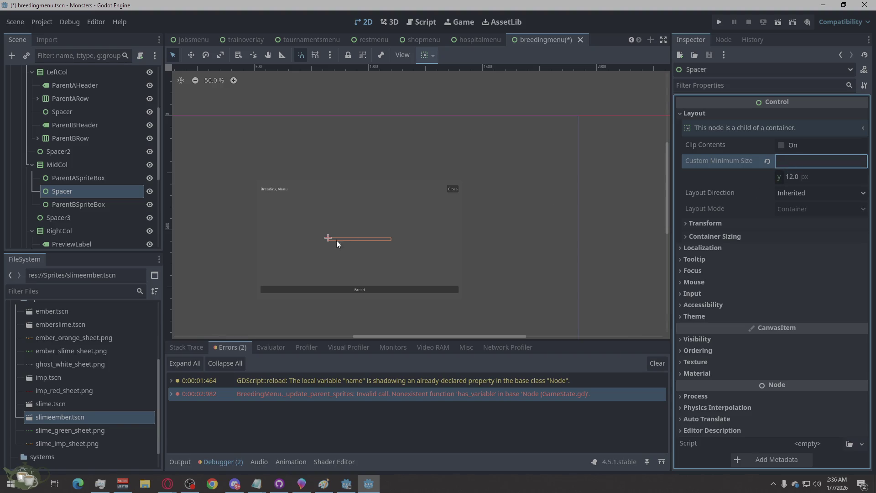
Step: Compare the Spacer with the sprite boxes and other spacers, then collapse the layout properties
{"action": "left_click", "coordinate": [89, 182]}
{"action": "left_click", "coordinate": [66, 218]}
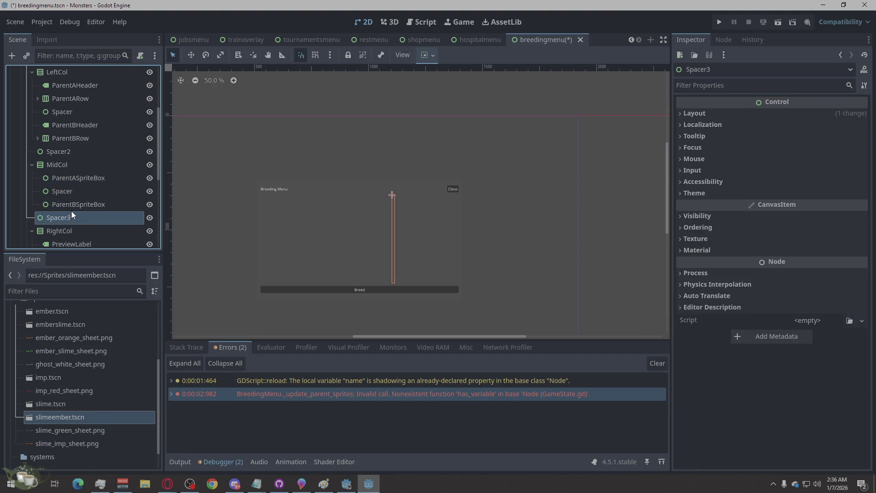
{"action": "left_click", "coordinate": [90, 179]}
{"action": "left_click", "coordinate": [90, 191]}
{"action": "left_click", "coordinate": [82, 152]}
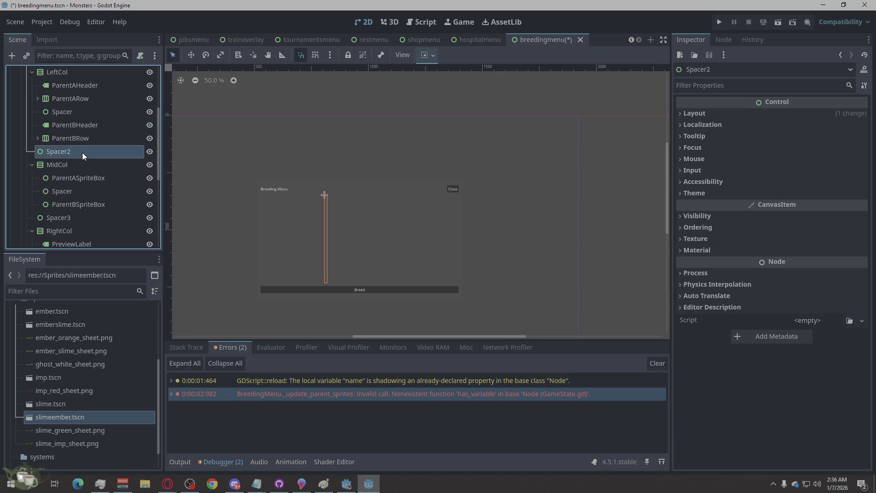
{"action": "left_click", "coordinate": [99, 111]}
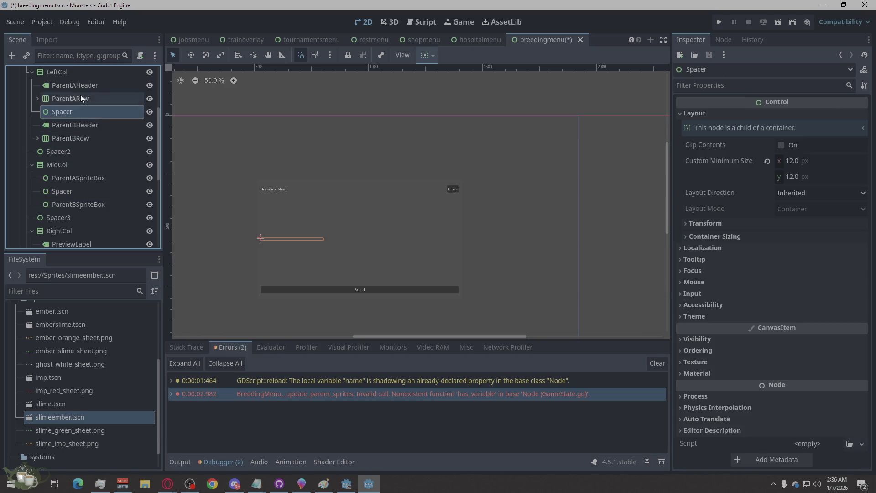
{"action": "left_click", "coordinate": [55, 191]}
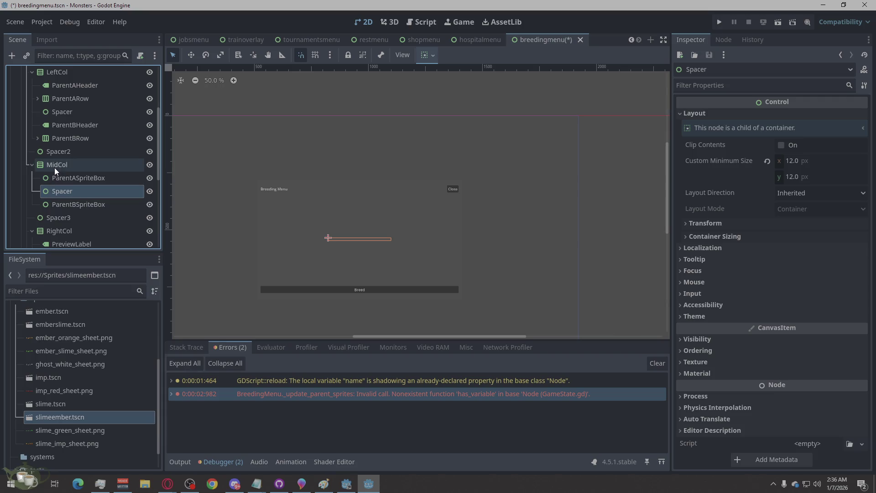
{"action": "left_click", "coordinate": [69, 179]}
{"action": "left_click", "coordinate": [73, 206]}
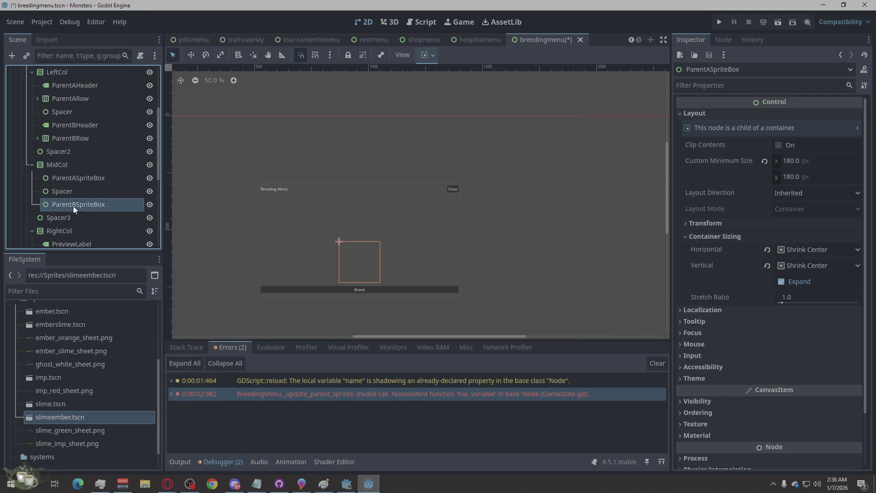
{"action": "left_click", "coordinate": [82, 177]}
{"action": "left_click", "coordinate": [77, 204]}
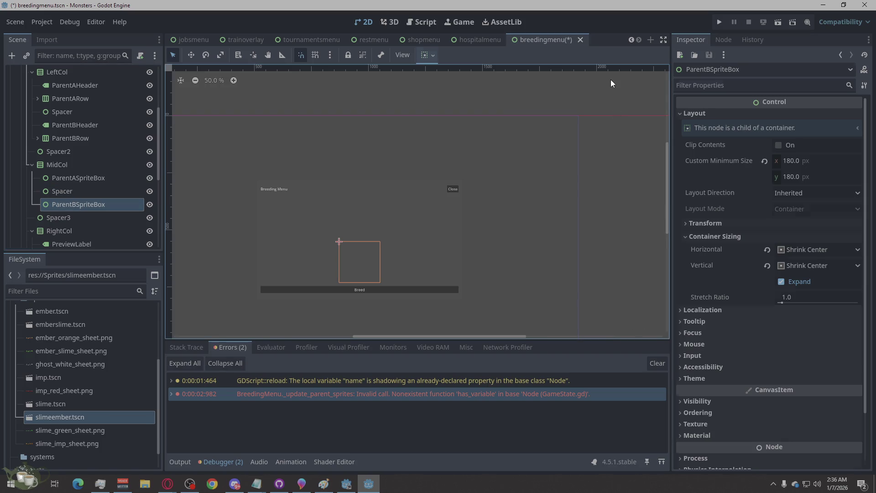
{"action": "left_click", "coordinate": [612, 83]}
{"action": "left_click", "coordinate": [86, 192]}
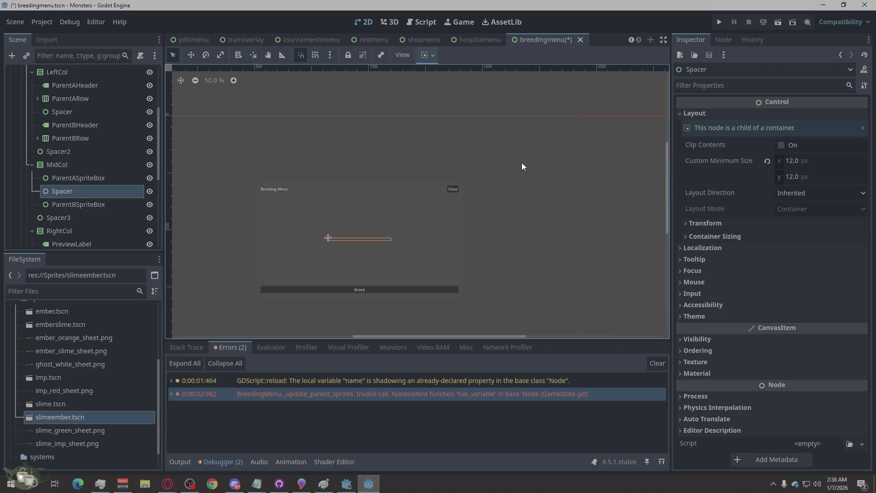
{"action": "left_click", "coordinate": [687, 113]}
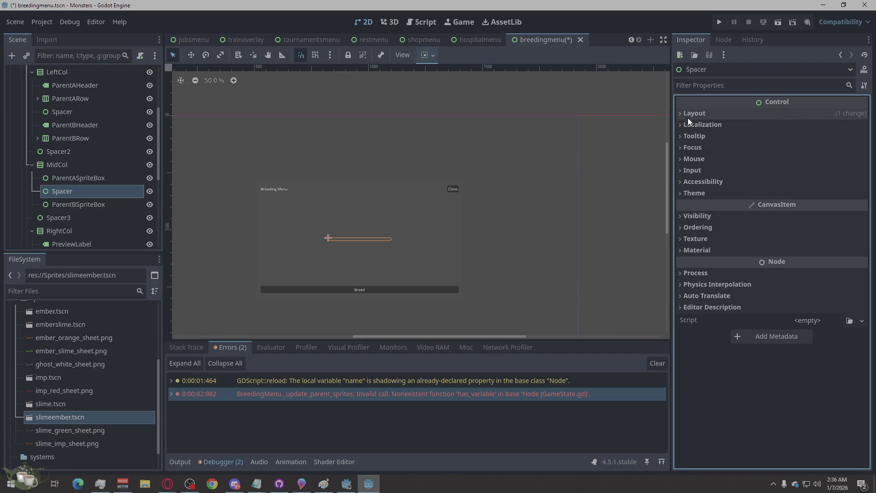
{"action": "left_click", "coordinate": [715, 182]}
{"action": "left_click", "coordinate": [711, 184]}
{"action": "left_click", "coordinate": [708, 195]}
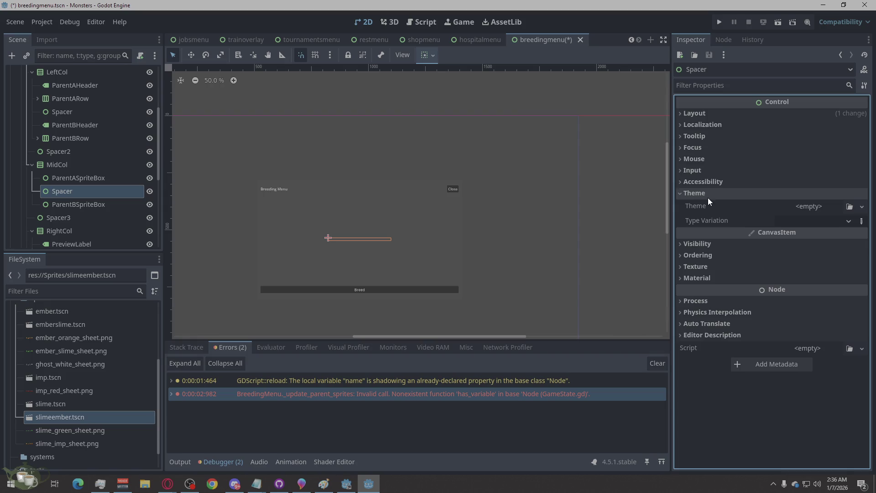
{"action": "left_click", "coordinate": [842, 204]}
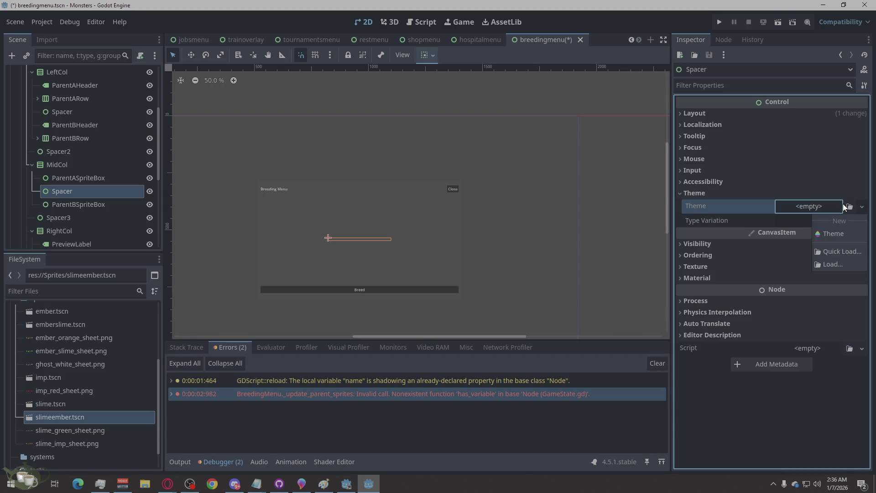
{"action": "left_click", "coordinate": [835, 233]}
{"action": "left_click", "coordinate": [802, 209]}
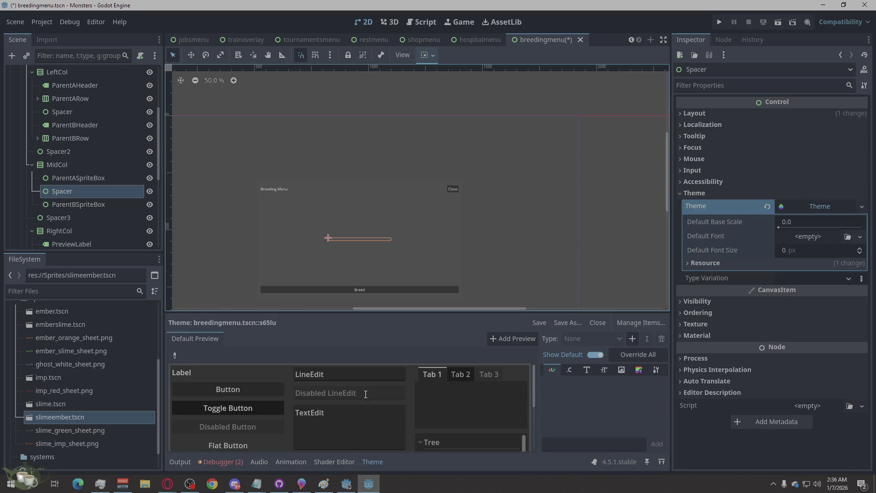
{"action": "left_click", "coordinate": [639, 373]}
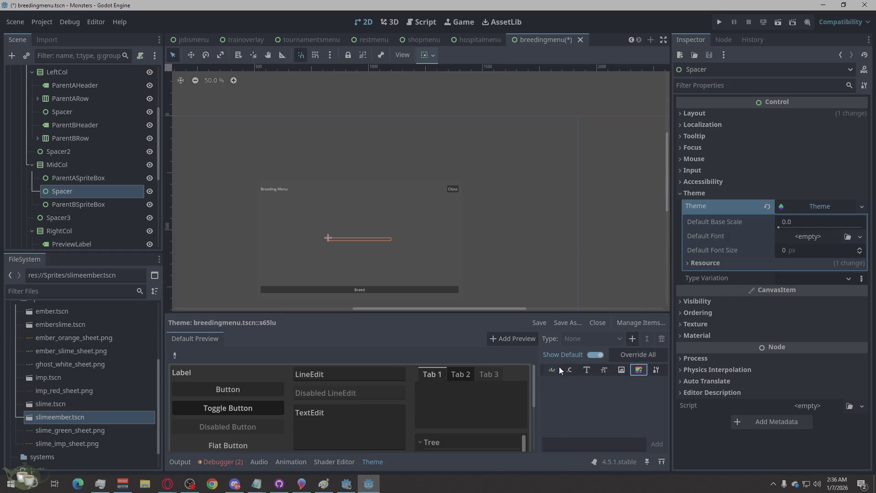
{"action": "scroll", "coordinate": [440, 410], "scroll_direction": "down", "scroll_amount": 3}
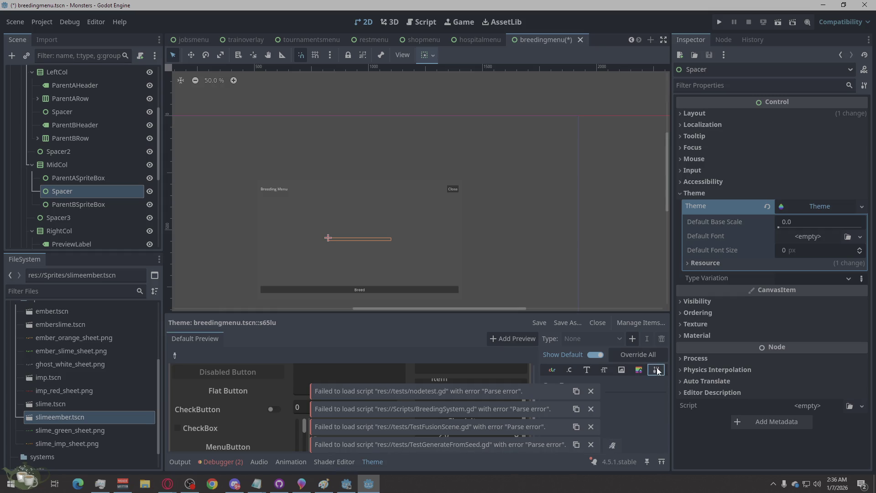
{"action": "left_click", "coordinate": [825, 205]}
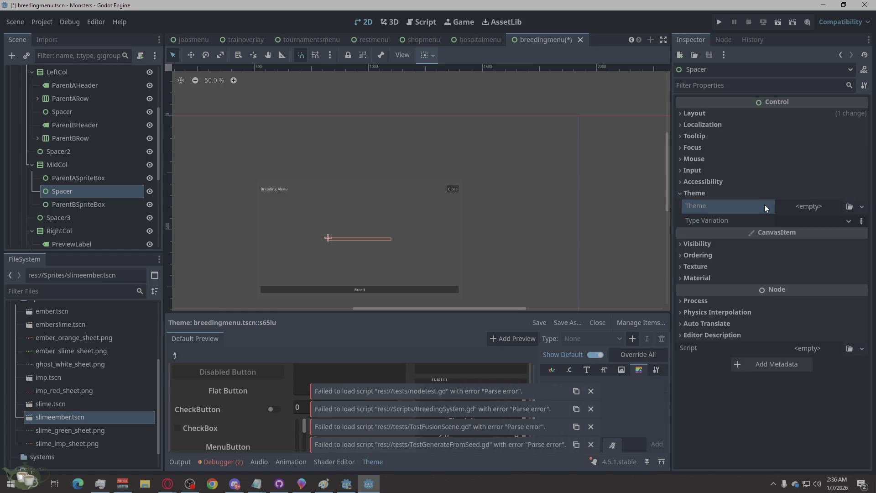
{"action": "left_click", "coordinate": [764, 206]}
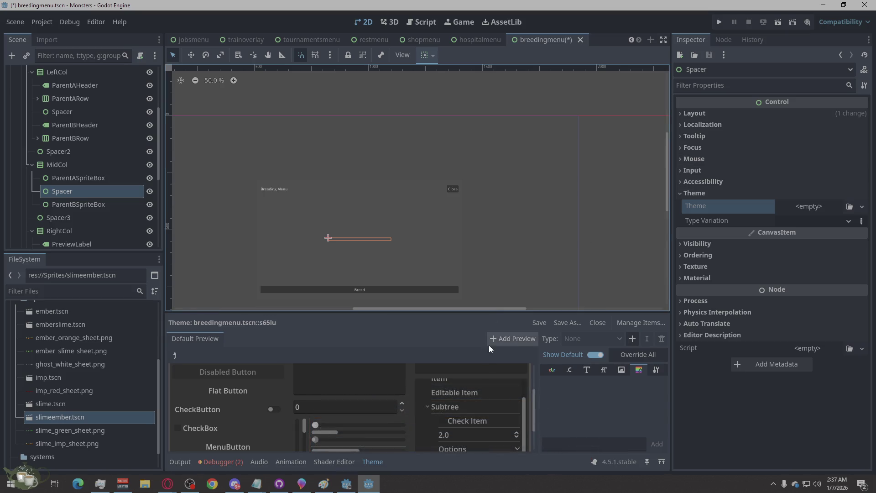
{"action": "left_click", "coordinate": [236, 464]}
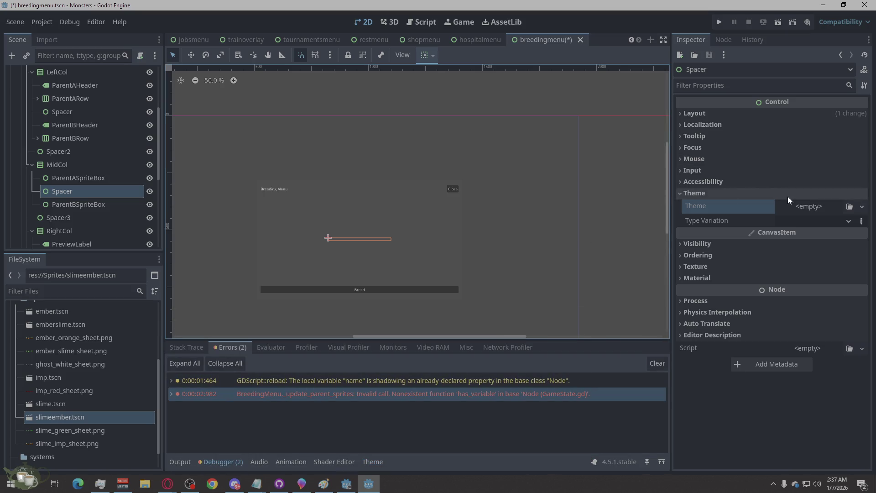
Step: Return from the browser to the editor and run the project for a playtest
{"action": "key", "text": "alt+Tab"}
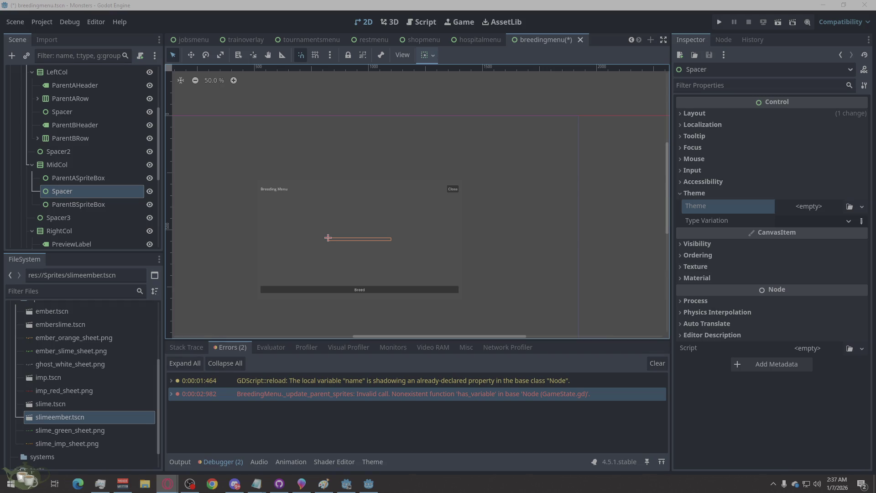
{"action": "left_click", "coordinate": [625, 179]}
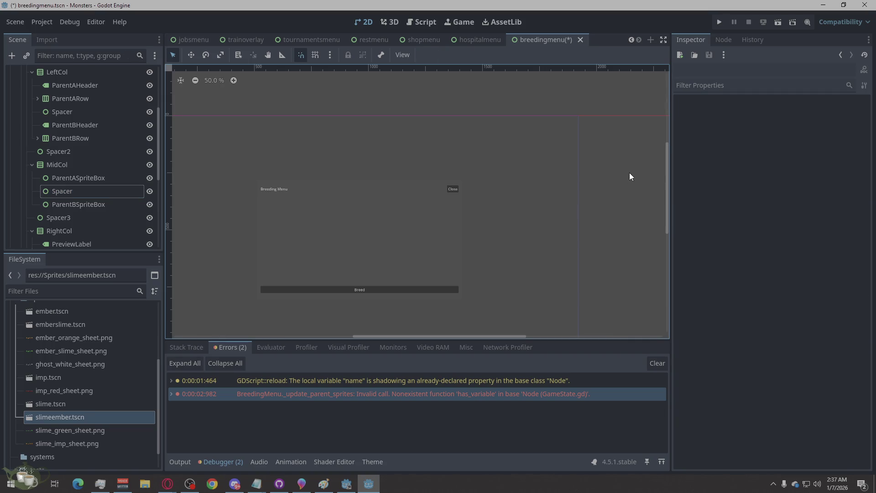
{"action": "left_click", "coordinate": [718, 23]}
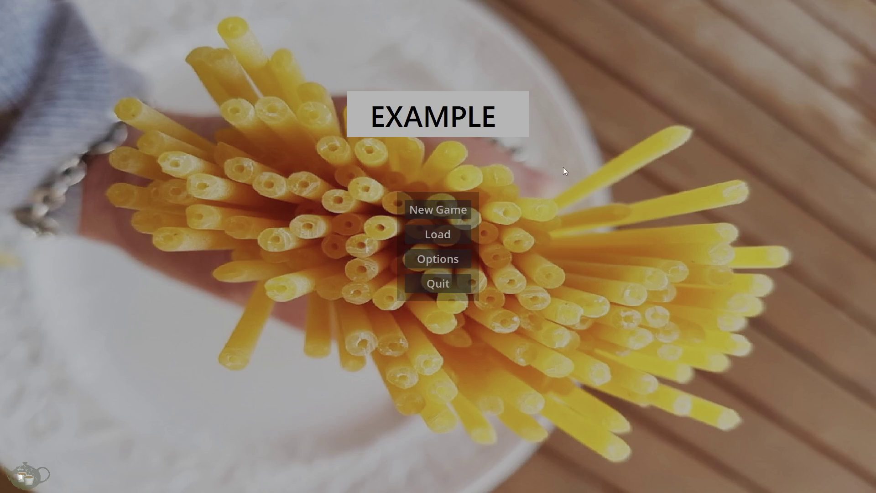
Step: Start a new game, generate a Slime at the Monster Shrine and add it to the roster
{"action": "left_click", "coordinate": [441, 206]}
{"action": "left_click", "coordinate": [817, 269]}
{"action": "left_click", "coordinate": [273, 182]}
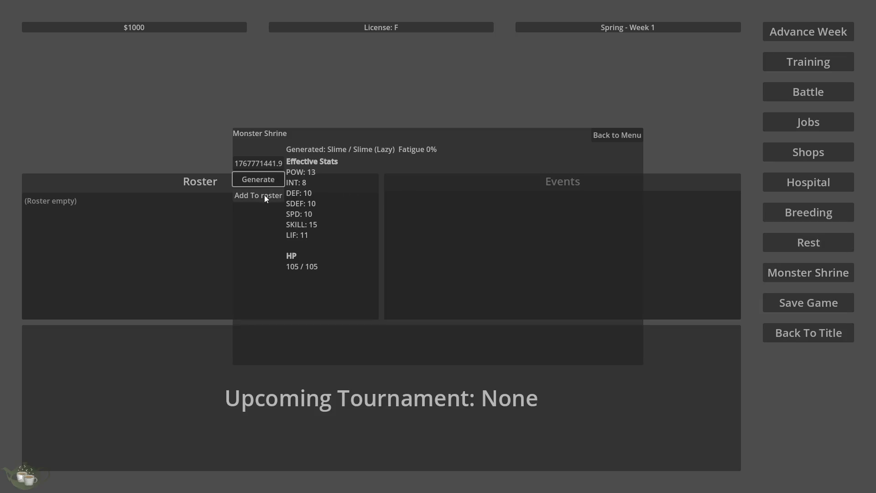
{"action": "left_click", "coordinate": [264, 195]}
{"action": "left_click", "coordinate": [213, 204]}
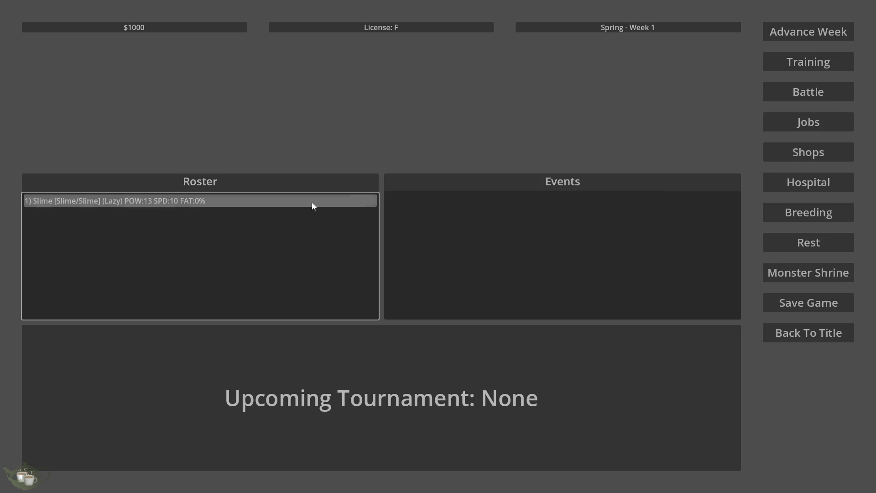
Step: After comparing Heavy, give the Slime Gentle training, raising it to POW 14, SPD 12, fatigue 25%
{"action": "left_click", "coordinate": [815, 69]}
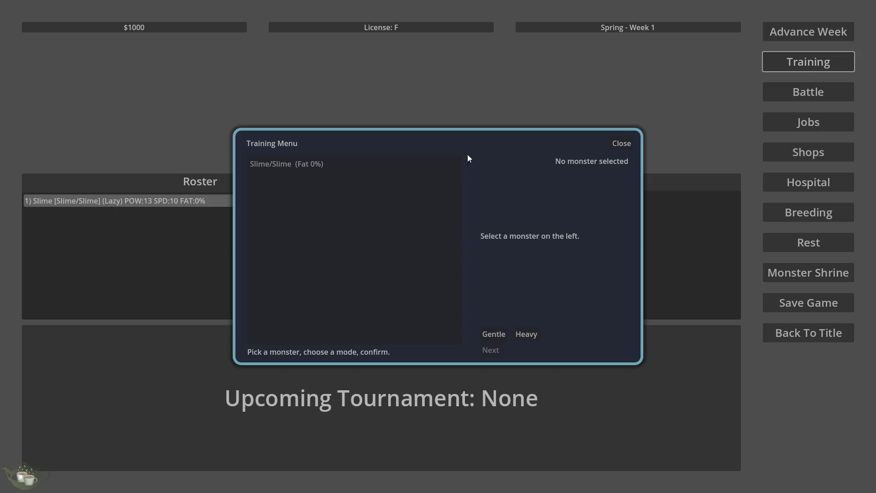
{"action": "left_click", "coordinate": [316, 166]}
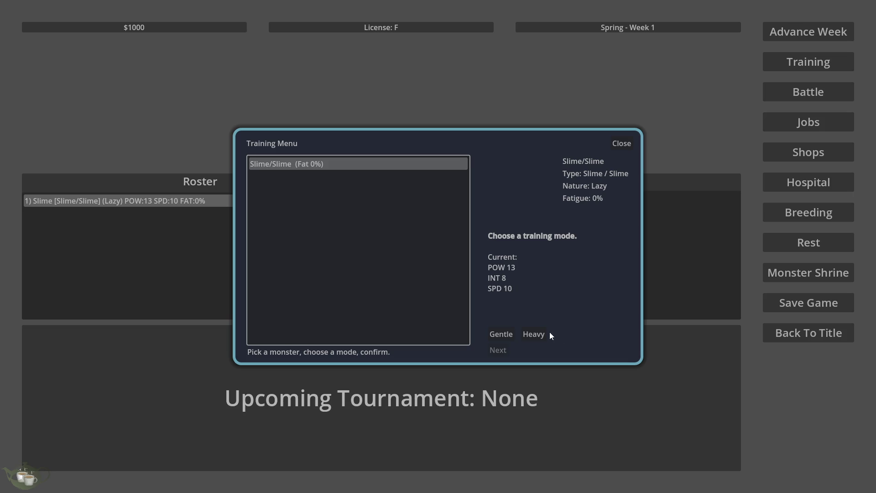
{"action": "left_click", "coordinate": [501, 335]}
{"action": "left_click", "coordinate": [533, 334]}
{"action": "left_click", "coordinate": [513, 334]}
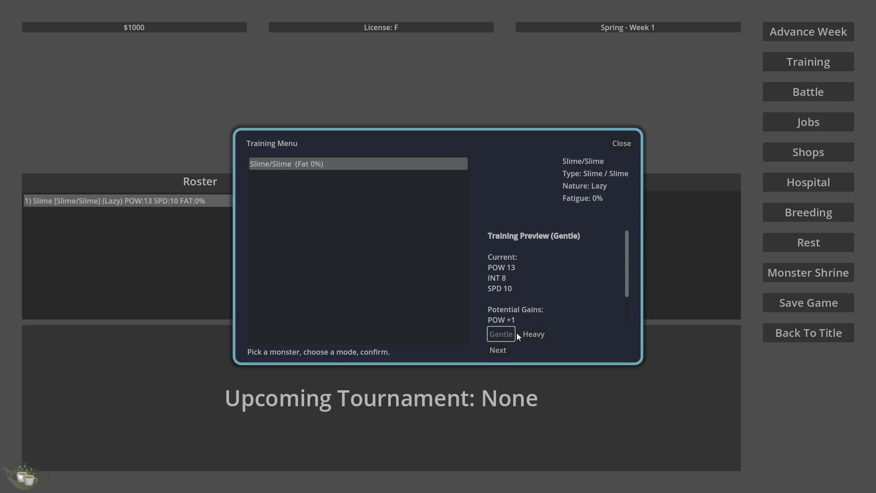
{"action": "scroll", "coordinate": [564, 287], "scroll_direction": "down", "scroll_amount": 3}
{"action": "left_click", "coordinate": [523, 335]}
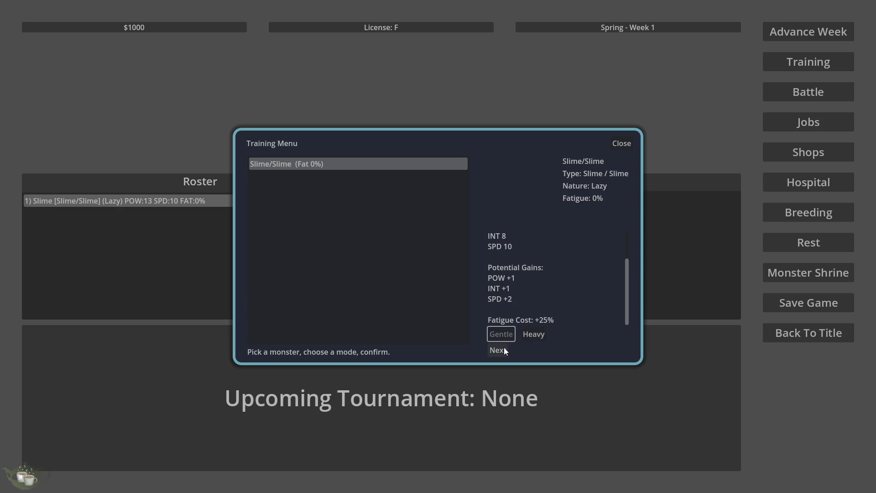
{"action": "left_click", "coordinate": [504, 349]}
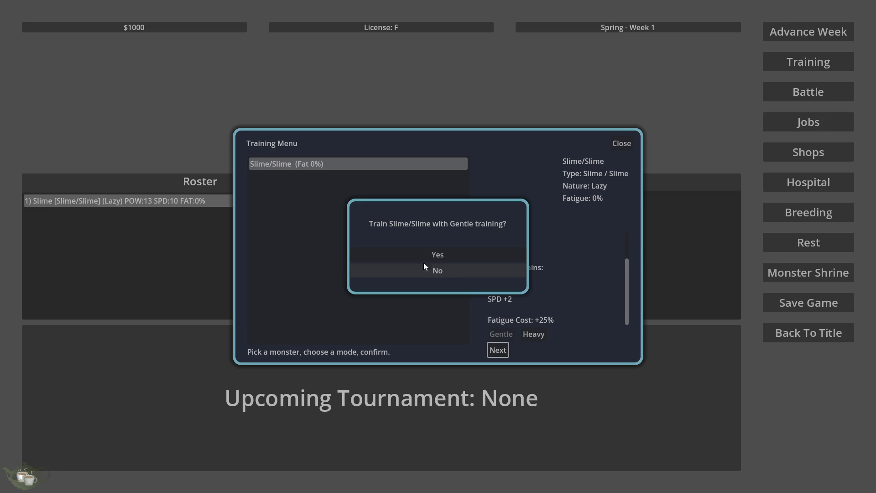
{"action": "left_click", "coordinate": [462, 256]}
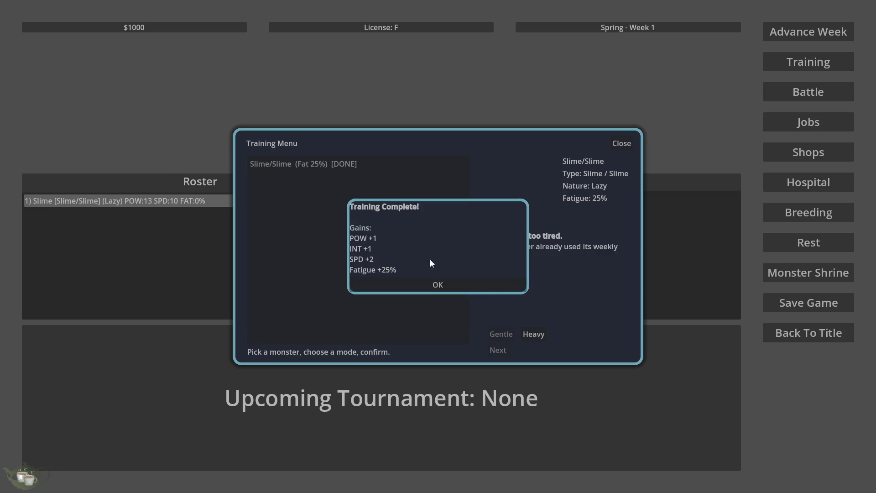
{"action": "left_click", "coordinate": [437, 284]}
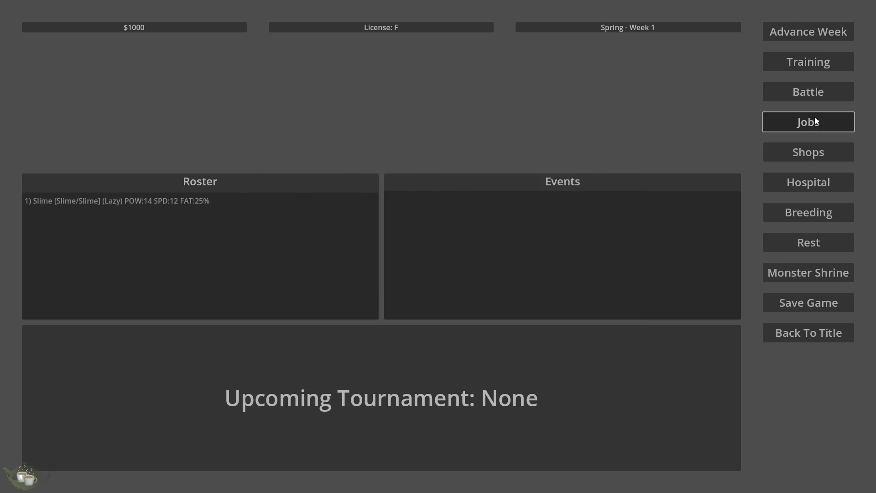
Step: Try twice to send the Slime on the Warehouse Shift job
{"action": "left_click", "coordinate": [815, 120]}
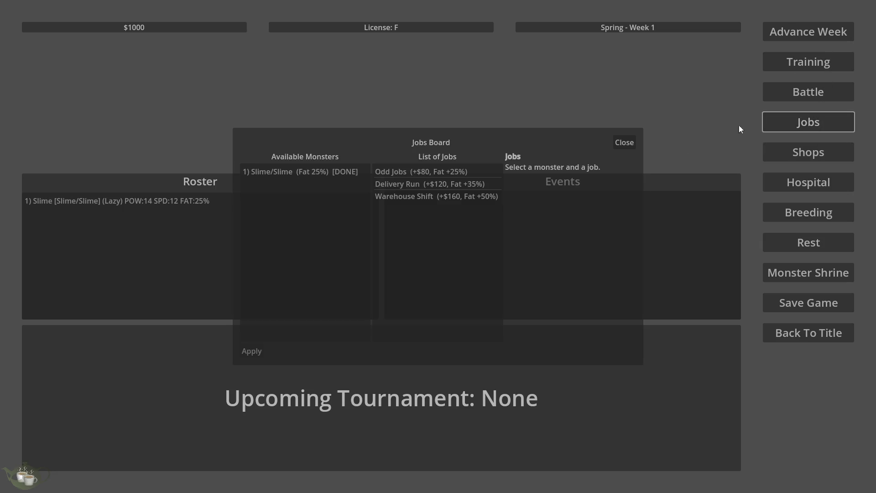
{"action": "left_click", "coordinate": [312, 173]}
{"action": "left_click", "coordinate": [447, 197]}
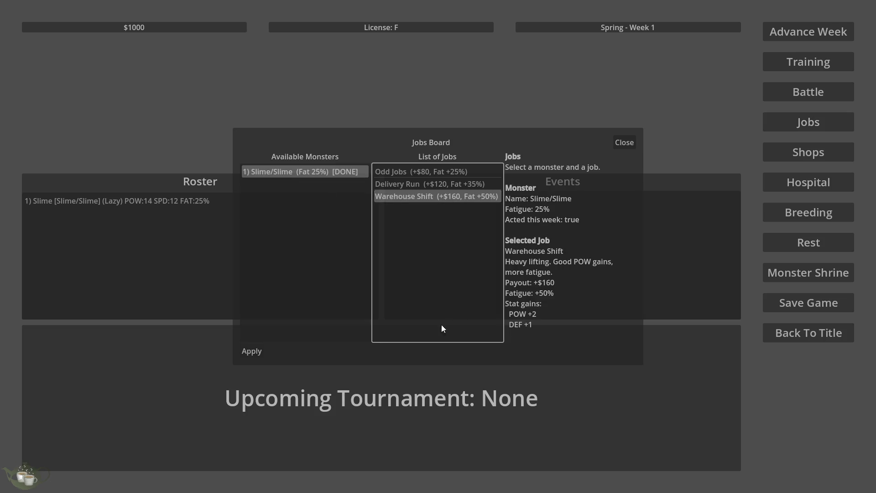
{"action": "left_click", "coordinate": [252, 355]}
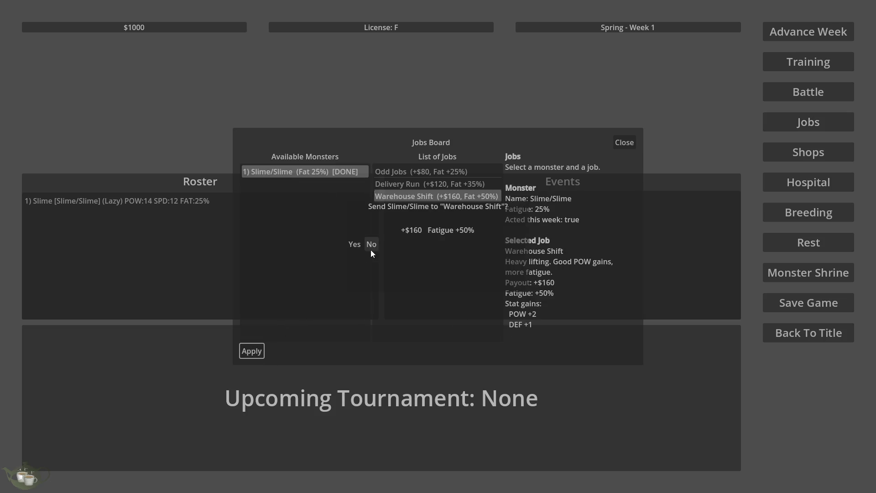
{"action": "left_click", "coordinate": [351, 243]}
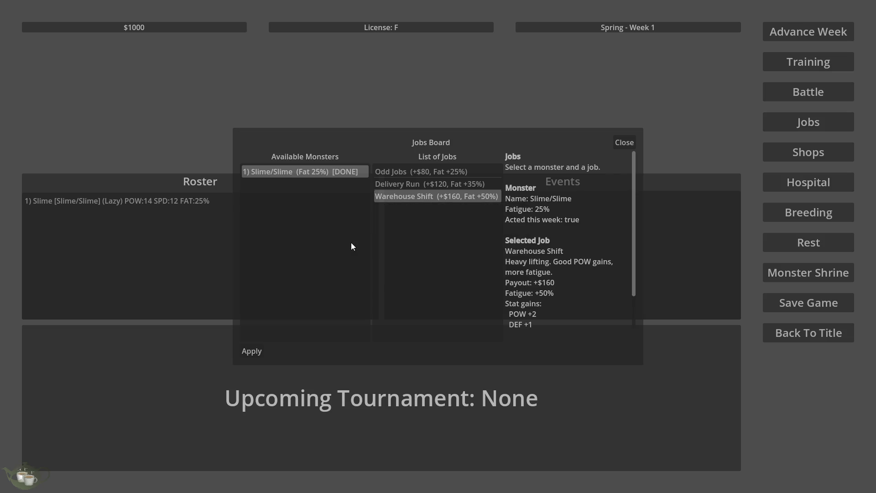
{"action": "left_click", "coordinate": [256, 354]}
{"action": "left_click", "coordinate": [354, 246]}
Step: Browse Delivery Run and Odd Jobs, retry Warehouse Shift, then advance to Week 2
{"action": "left_click", "coordinate": [410, 180]}
{"action": "left_click", "coordinate": [408, 172]}
{"action": "left_click", "coordinate": [401, 195]}
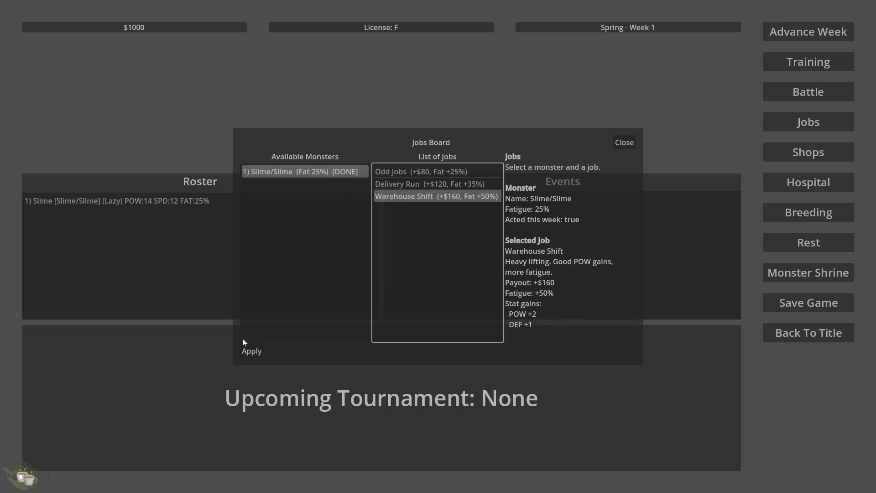
{"action": "left_click", "coordinate": [259, 350]}
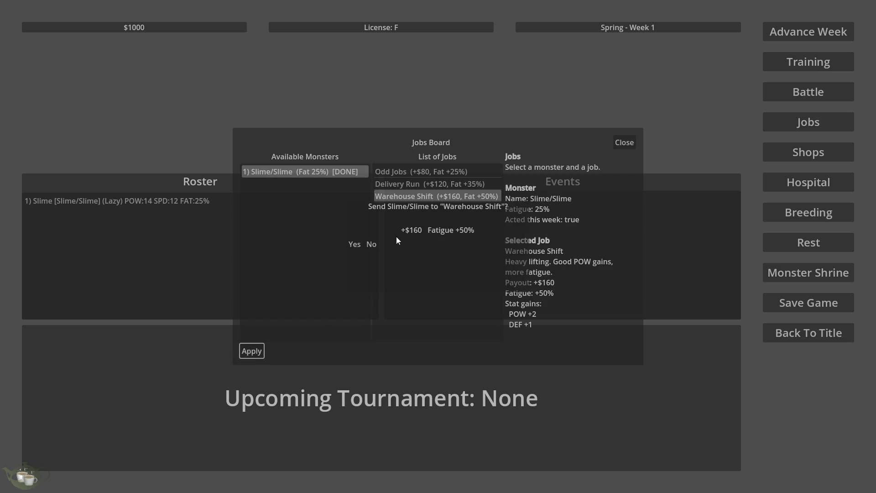
{"action": "left_click", "coordinate": [352, 246]}
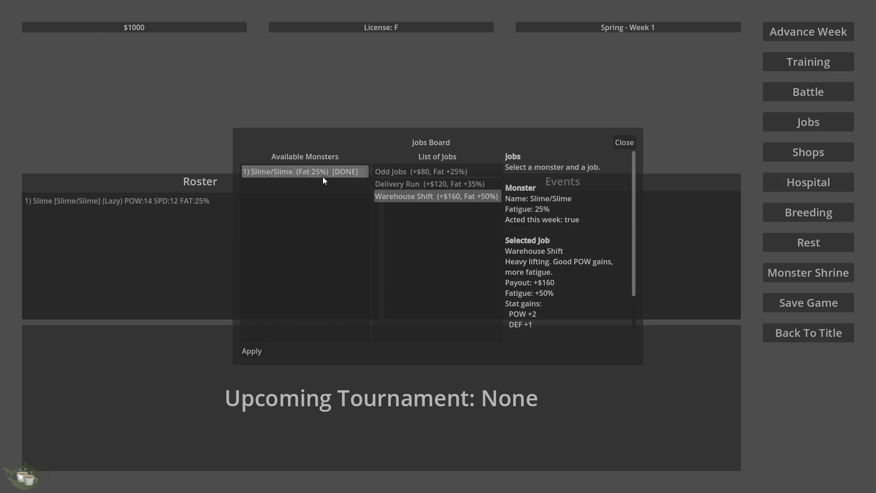
{"action": "left_click", "coordinate": [630, 146]}
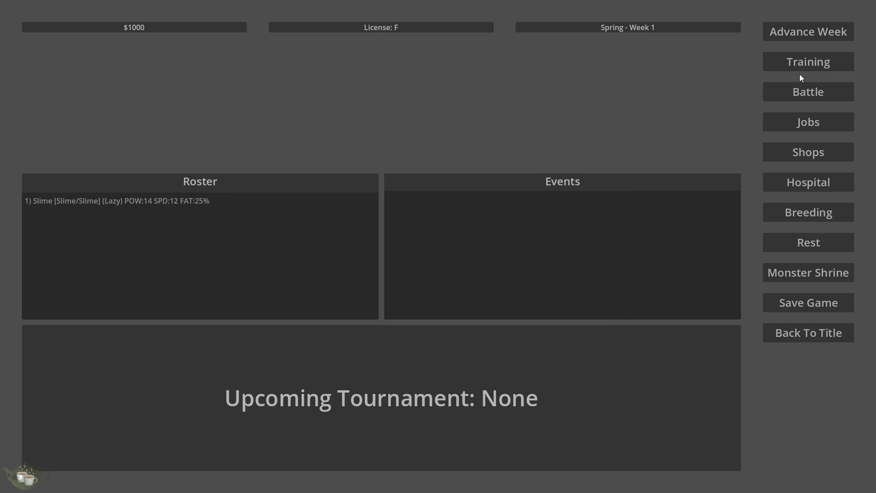
{"action": "left_click", "coordinate": [822, 32]}
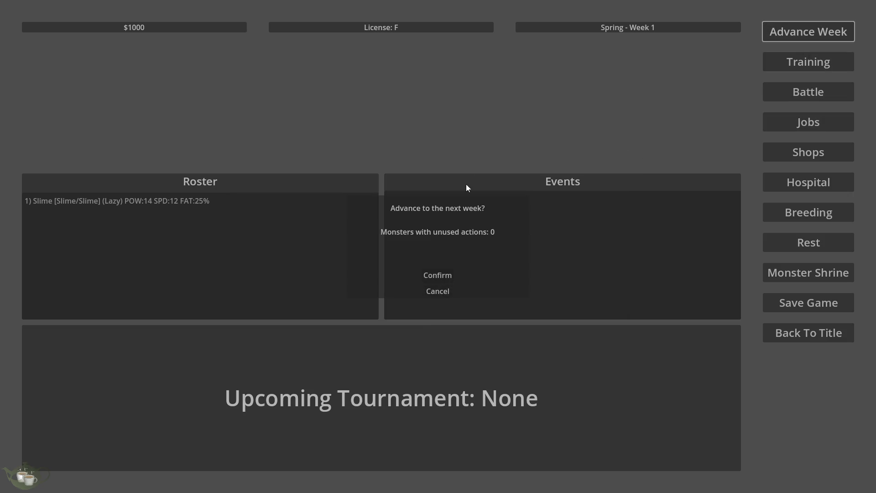
{"action": "left_click", "coordinate": [437, 275]}
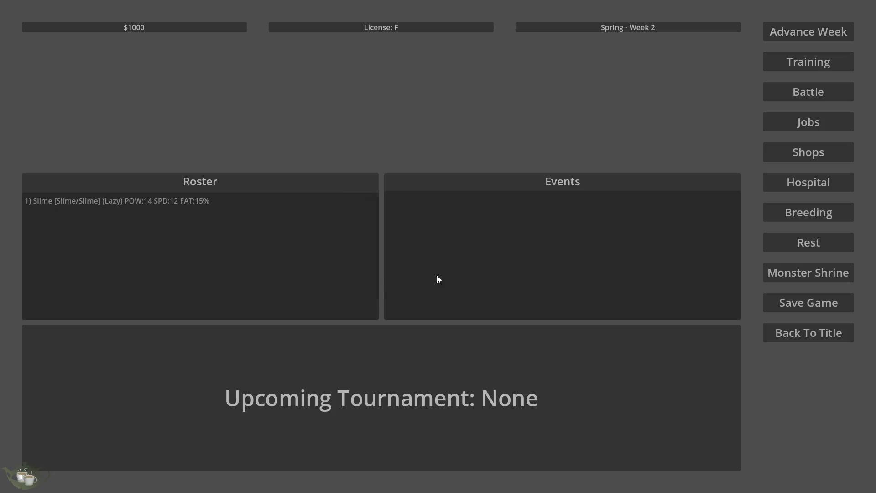
Step: Send the Slime on the Delivery Run job for $120
{"action": "left_click", "coordinate": [187, 197]}
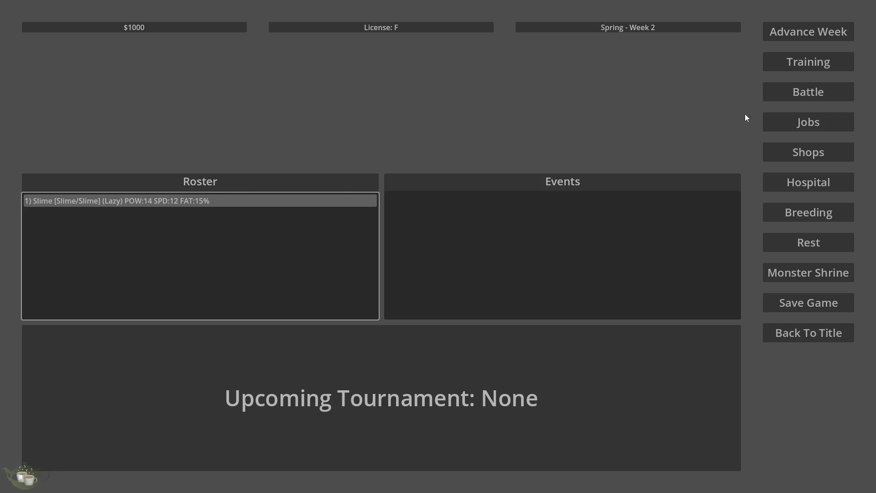
{"action": "left_click", "coordinate": [792, 114]}
{"action": "left_click", "coordinate": [309, 172]}
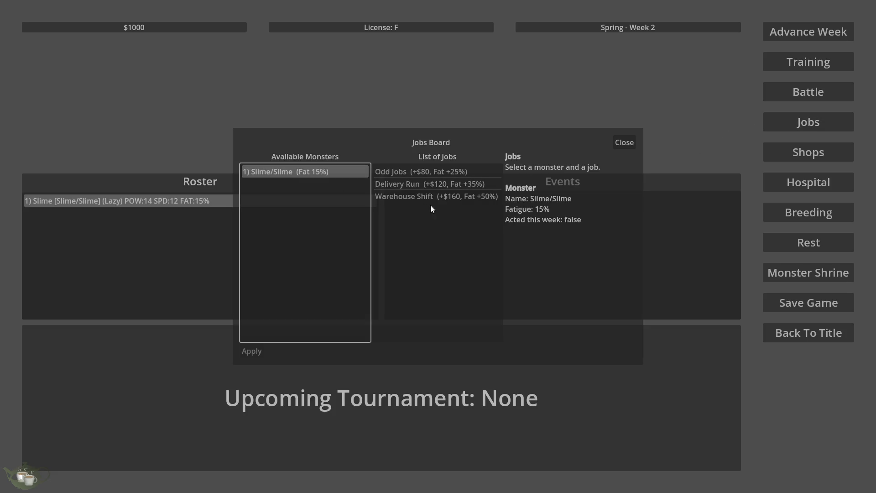
{"action": "left_click", "coordinate": [450, 185]}
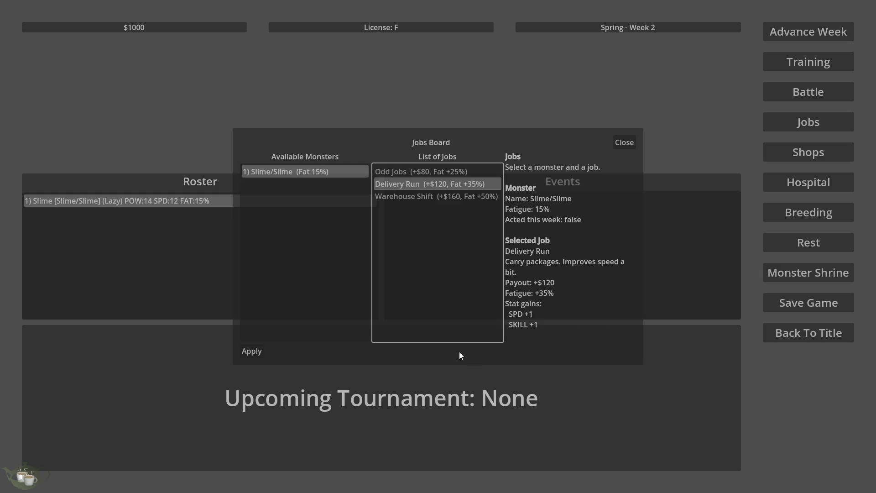
{"action": "left_click", "coordinate": [256, 351]}
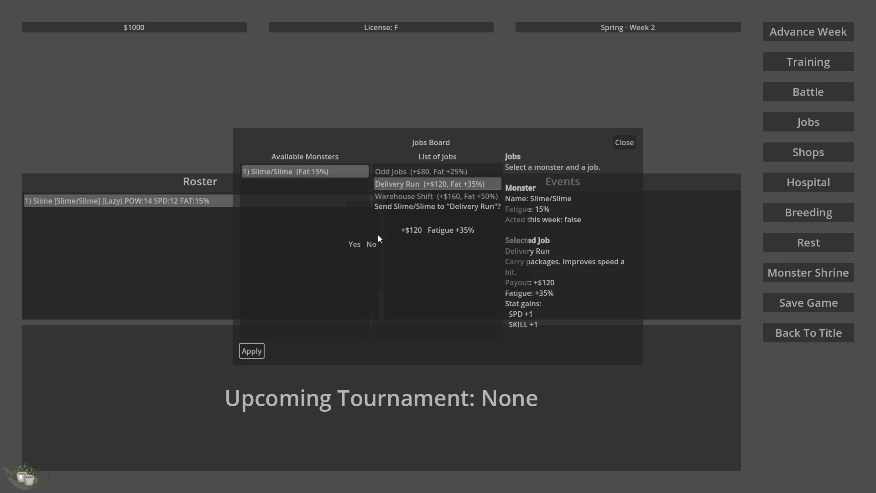
{"action": "left_click", "coordinate": [354, 245]}
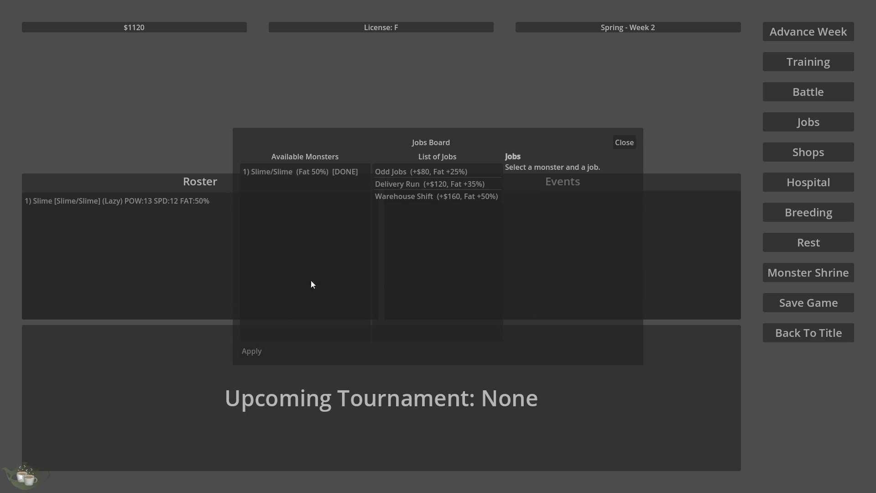
{"action": "left_click", "coordinate": [626, 140]}
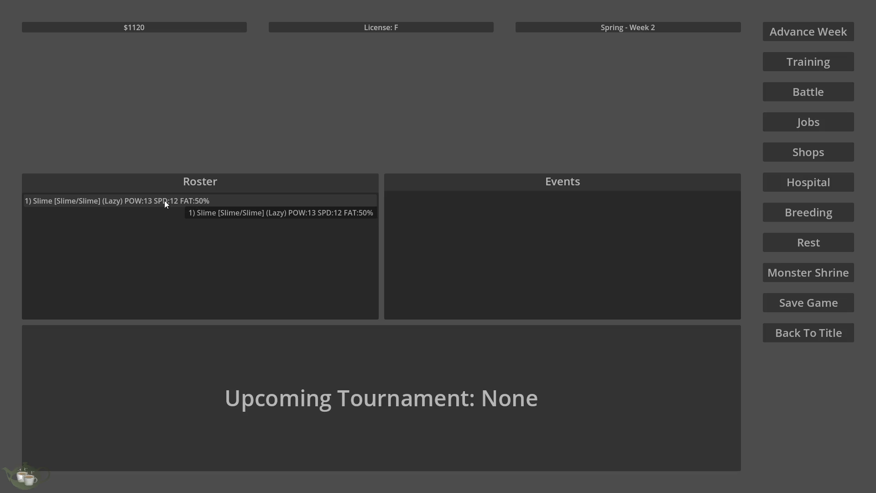
Step: Advance the calendar to Spring - Week 3
{"action": "left_click", "coordinate": [219, 200]}
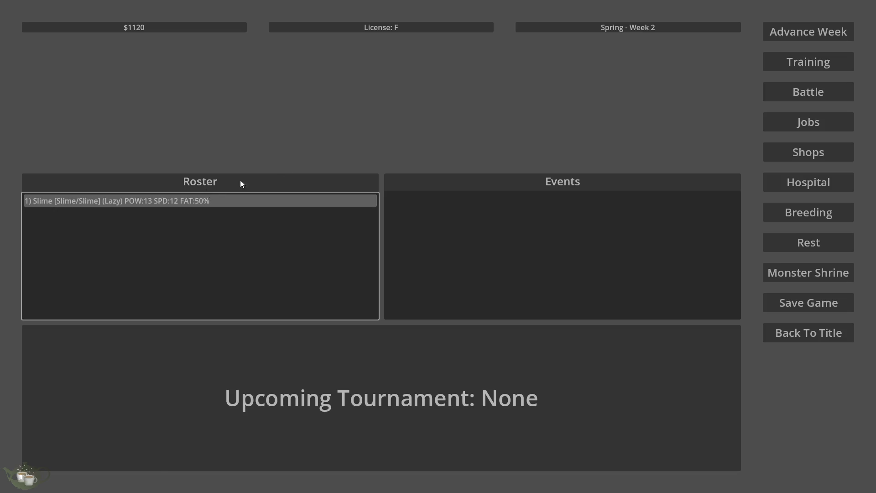
{"action": "left_click", "coordinate": [790, 35]}
{"action": "left_click", "coordinate": [438, 277]}
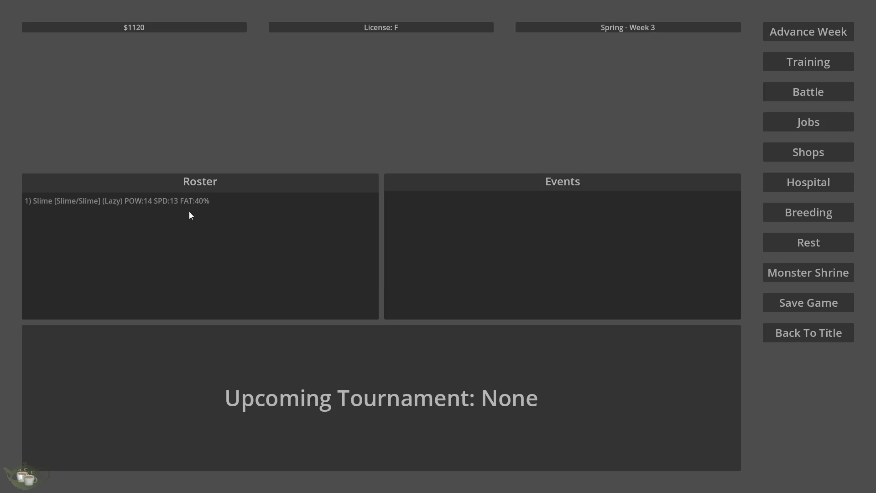
Step: Rest the Slime for the week, bringing its fatigue down to 0%
{"action": "left_click", "coordinate": [825, 248]}
{"action": "left_click", "coordinate": [301, 166]}
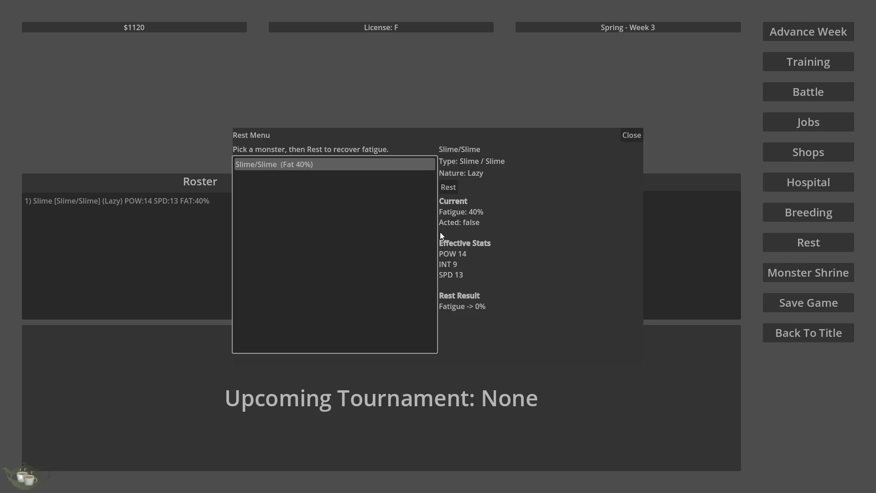
{"action": "left_click", "coordinate": [445, 186]}
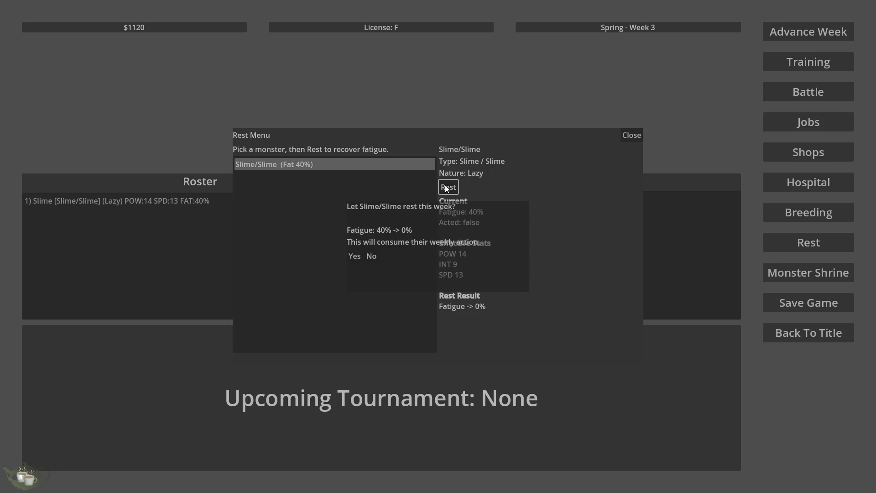
{"action": "left_click", "coordinate": [354, 256]}
{"action": "left_click", "coordinate": [399, 305]}
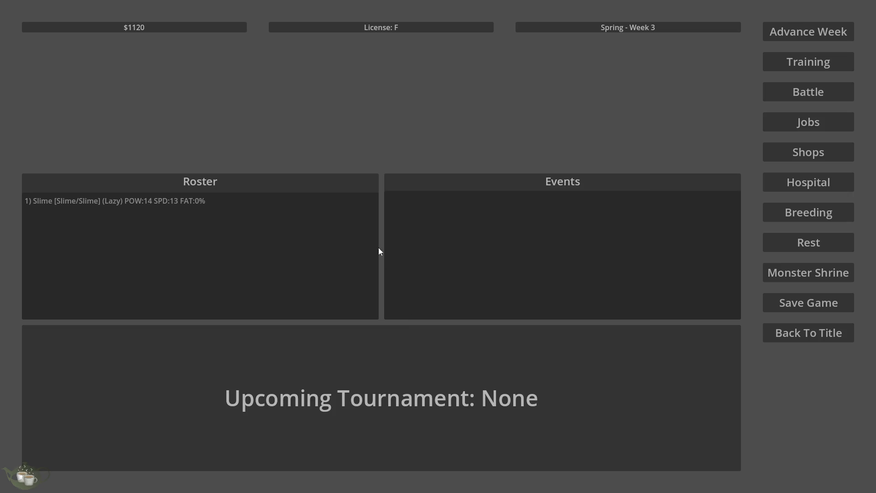
Step: Glance at the Slime's training options, then advance to Week 4
{"action": "left_click", "coordinate": [166, 207]}
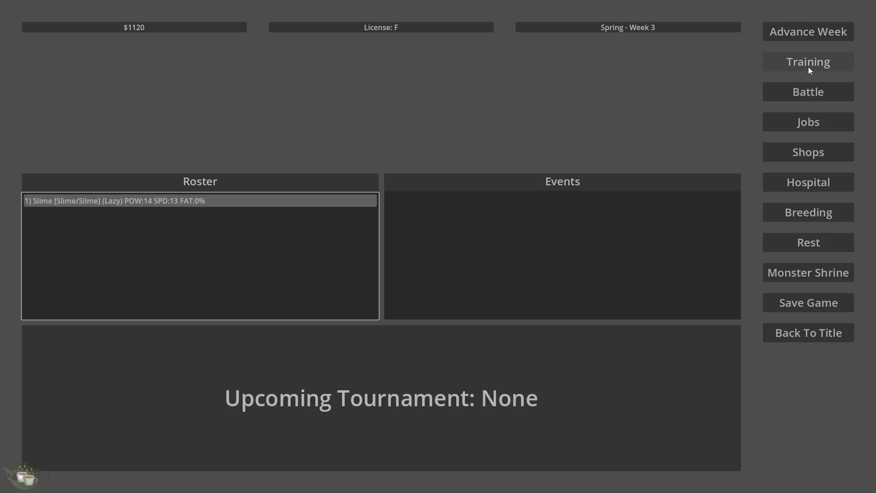
{"action": "left_click", "coordinate": [809, 65]}
{"action": "left_click", "coordinate": [311, 160]}
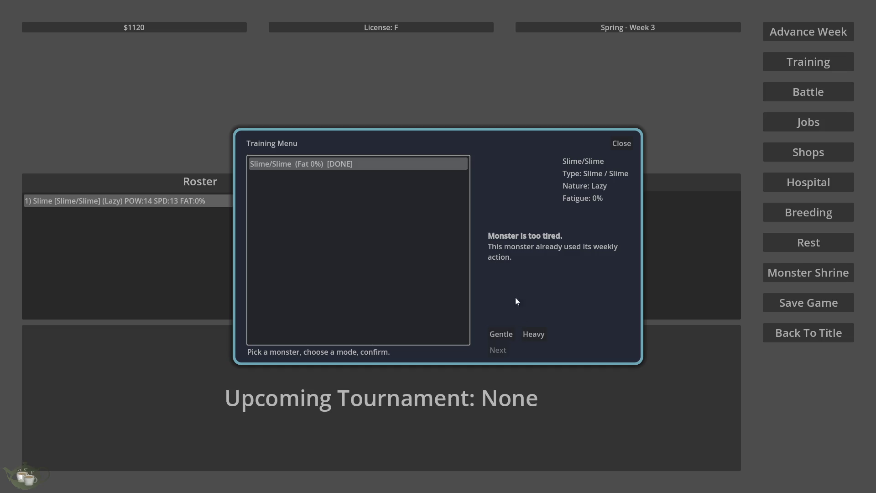
{"action": "left_click", "coordinate": [628, 146]}
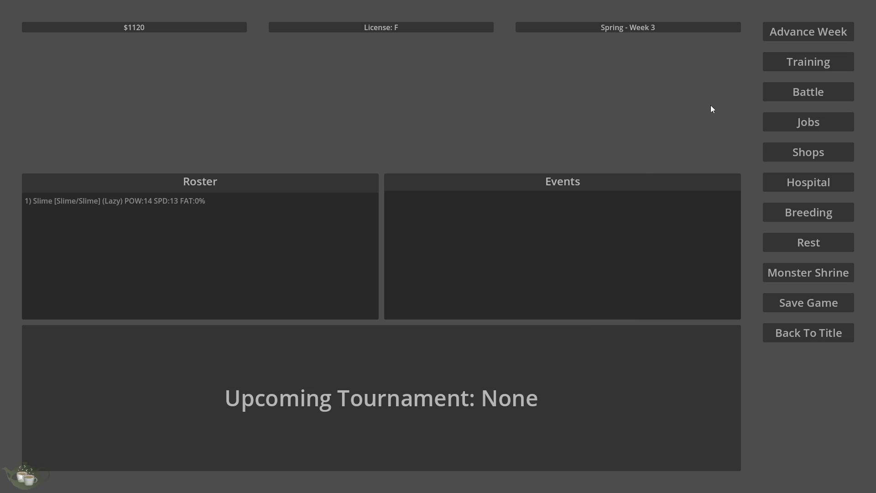
{"action": "left_click", "coordinate": [795, 33]}
{"action": "left_click", "coordinate": [448, 275]}
Step: Give the Slime Heavy training, raising POW to 16
{"action": "left_click", "coordinate": [787, 62]}
{"action": "left_click", "coordinate": [289, 165]}
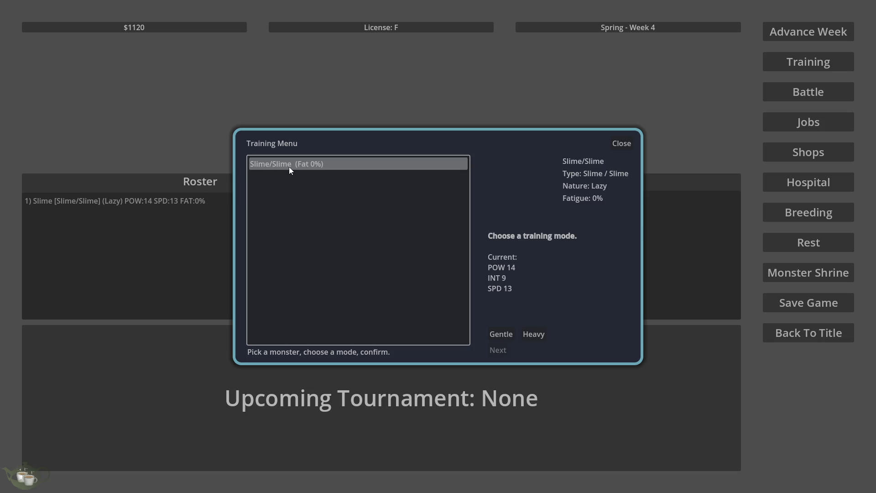
{"action": "left_click", "coordinate": [533, 334]}
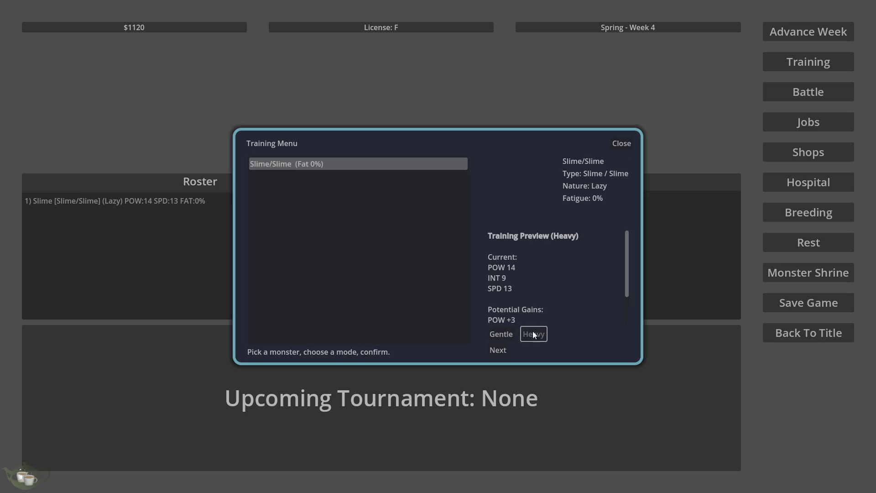
{"action": "left_click", "coordinate": [502, 350]}
{"action": "left_click", "coordinate": [453, 252]}
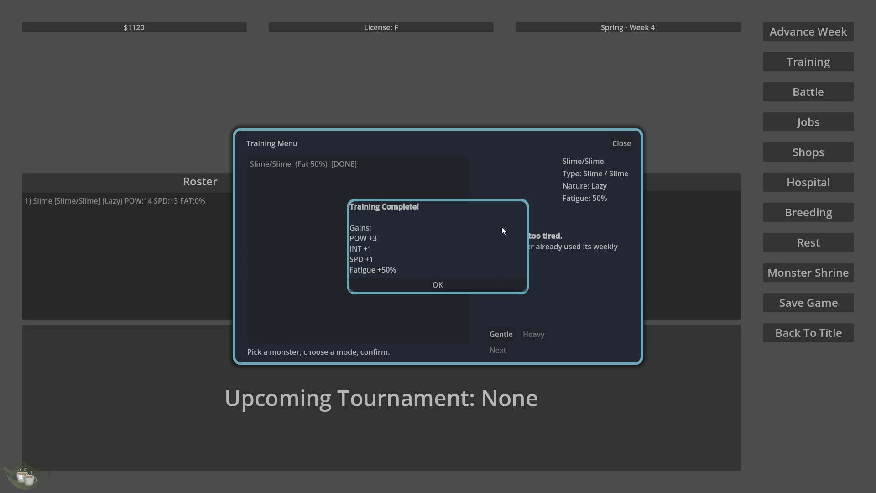
{"action": "left_click", "coordinate": [406, 286]}
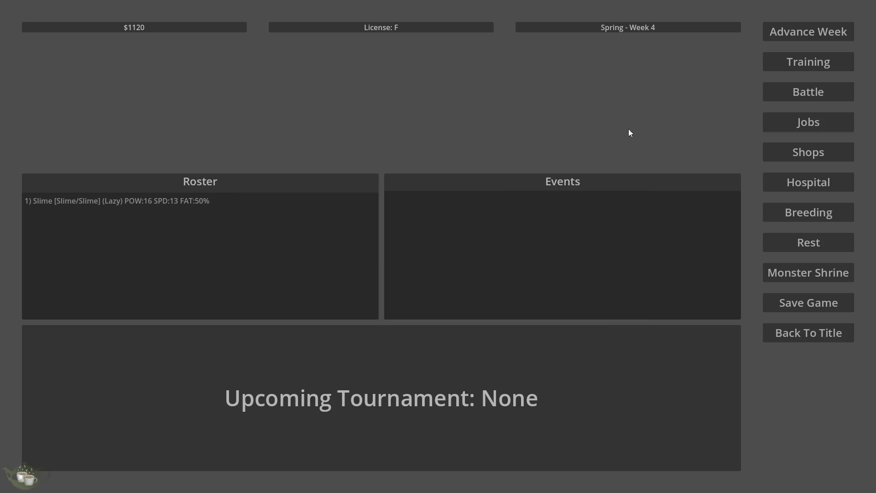
{"action": "left_click", "coordinate": [808, 212]}
{"action": "key", "text": "alt+Tab"}
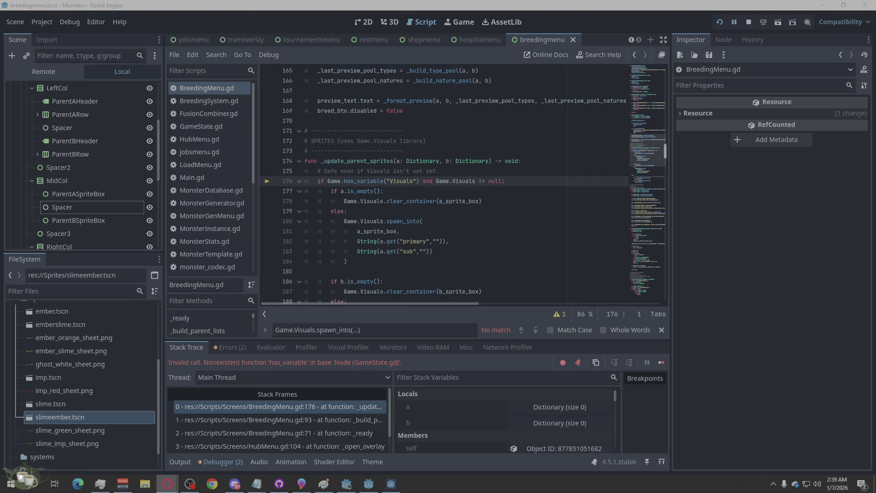
{"action": "left_click", "coordinate": [753, 234]}
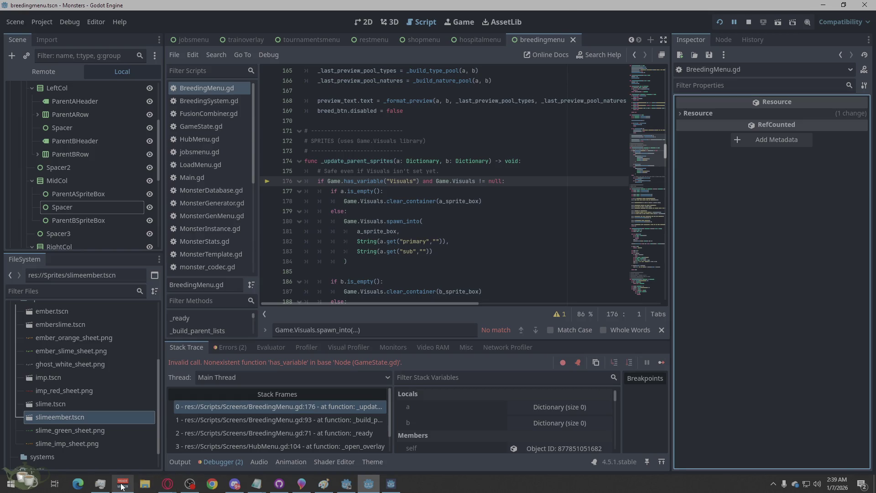
{"action": "mouse_move", "coordinate": [169, 483]}
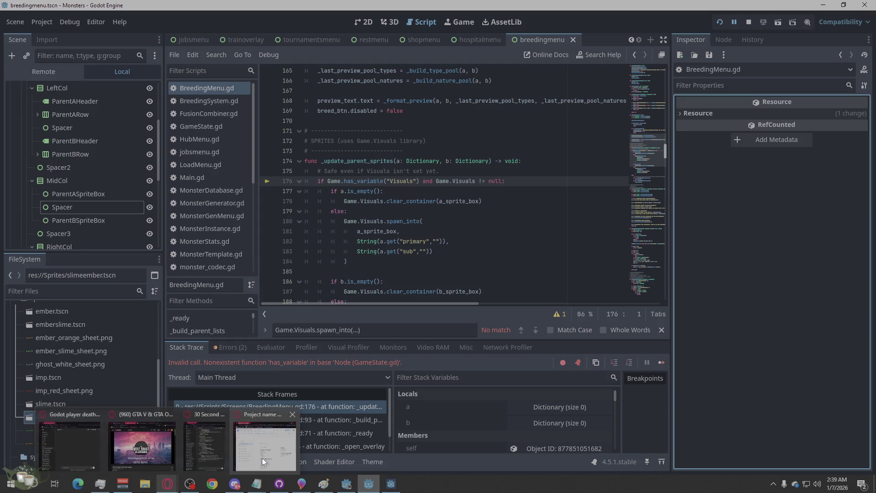
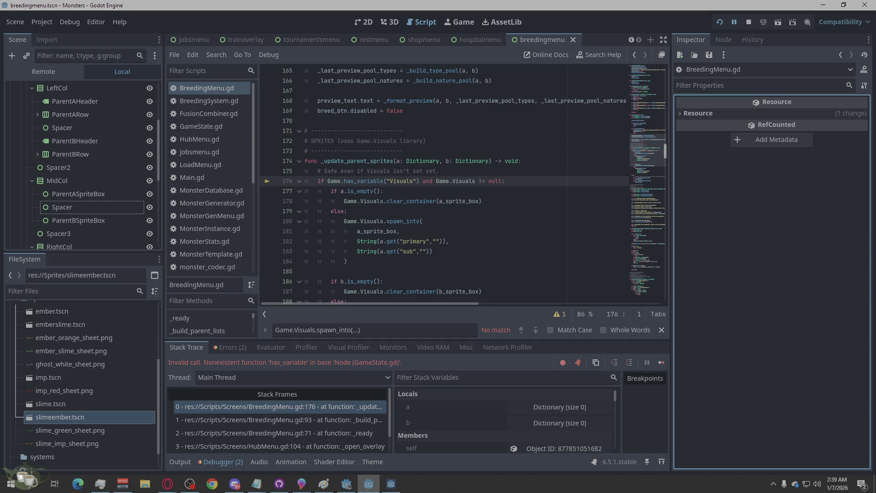
Step: Overwrite all of BreedingMenu.gd with the new 487-line code, then bring up GameState.gd
{"action": "key", "text": "alt+Tab"}
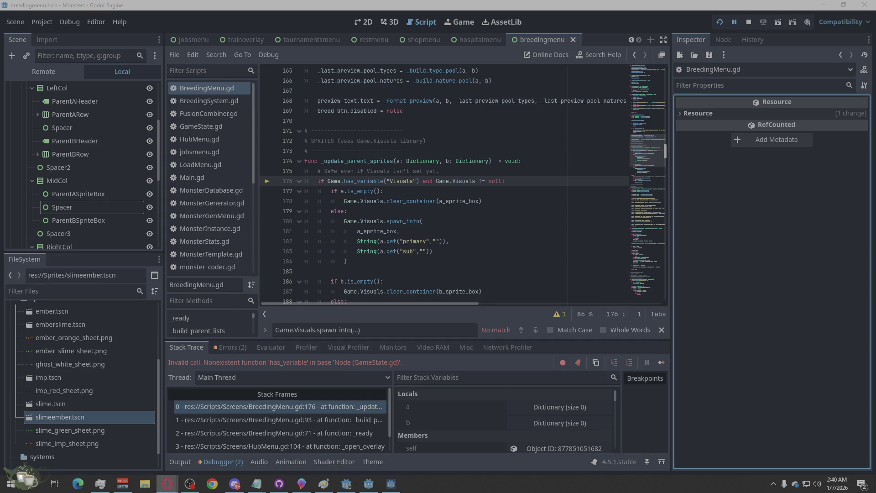
{"action": "right_click", "coordinate": [503, 143]}
{"action": "left_click", "coordinate": [519, 242]}
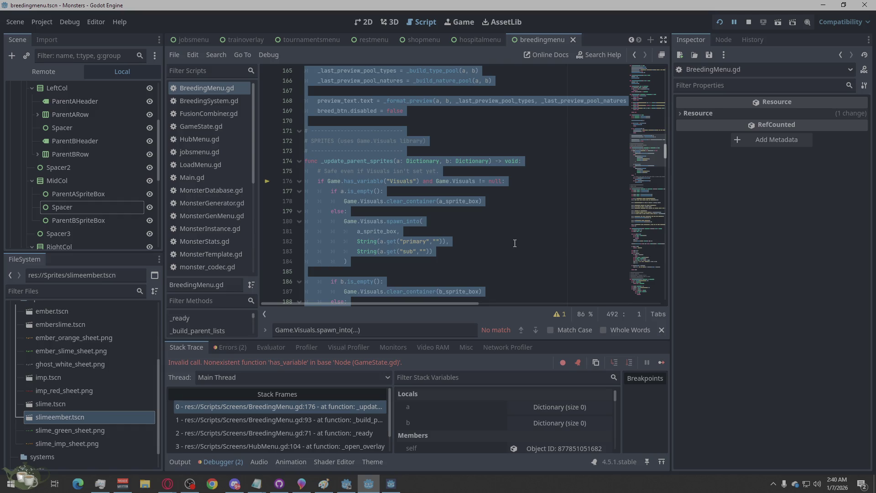
{"action": "key", "text": "ctrl+v"}
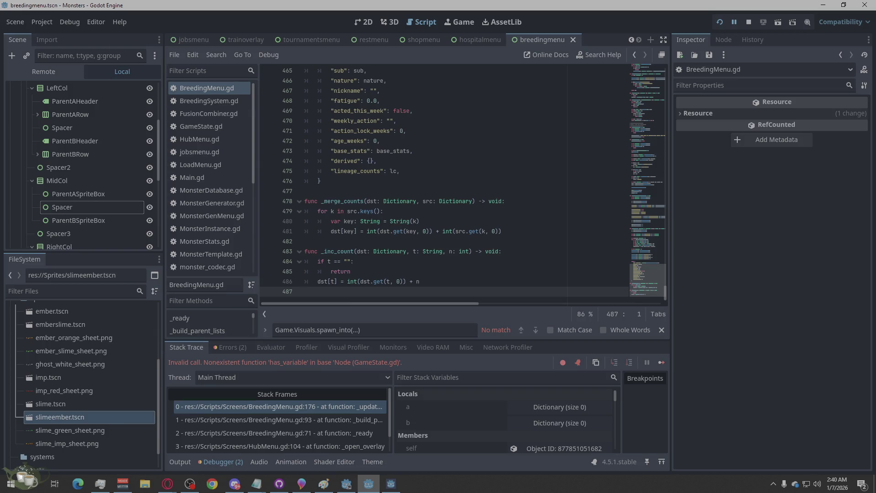
{"action": "left_click", "coordinate": [167, 484]}
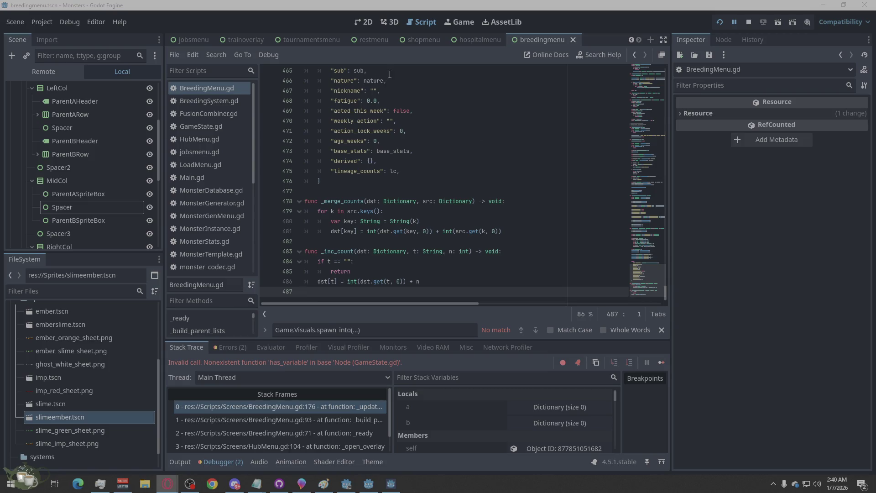
{"action": "left_click", "coordinate": [213, 130]}
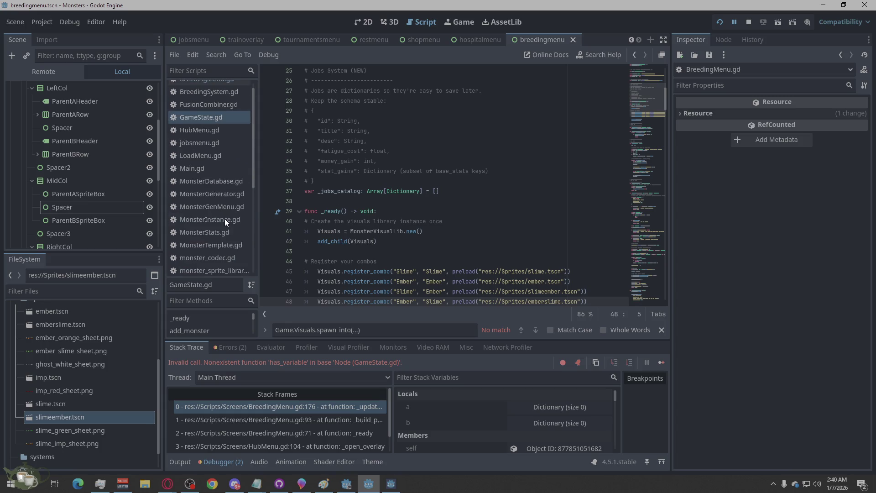
Step: Add 'var Visuals = null' on a new line after line 11 of GameState.gd
{"action": "scroll", "coordinate": [429, 190], "scroll_direction": "up", "scroll_amount": 8}
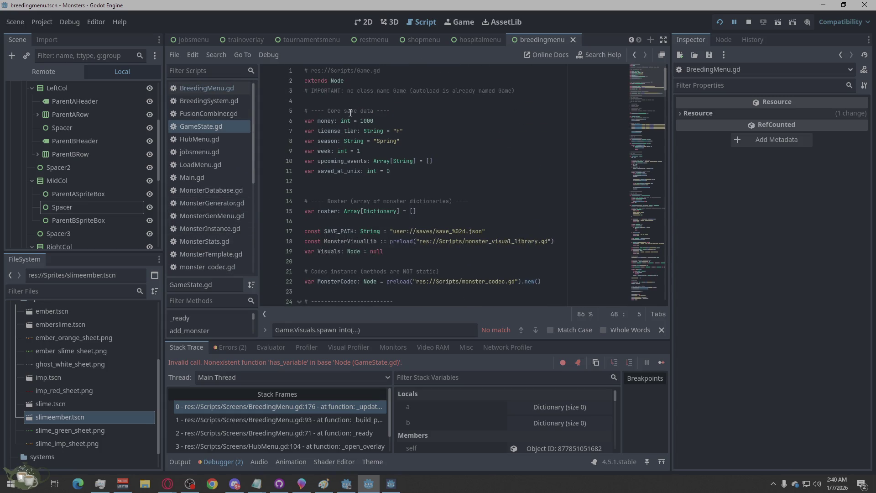
{"action": "left_click", "coordinate": [416, 173]}
{"action": "key", "text": "Return"}
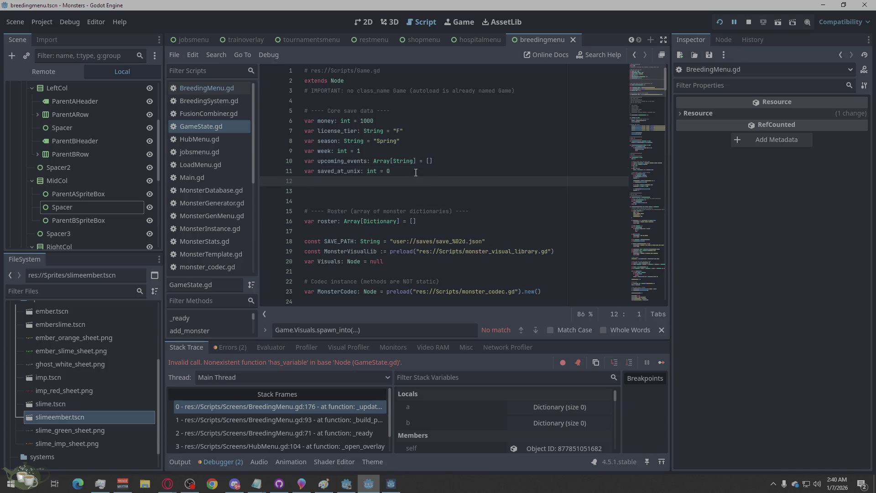
{"action": "type", "text": "var Visuals = null"}
Step: Change MonsterVisualLib to MonsterVisualLibrary on line 42
{"action": "left_click", "coordinate": [167, 483]}
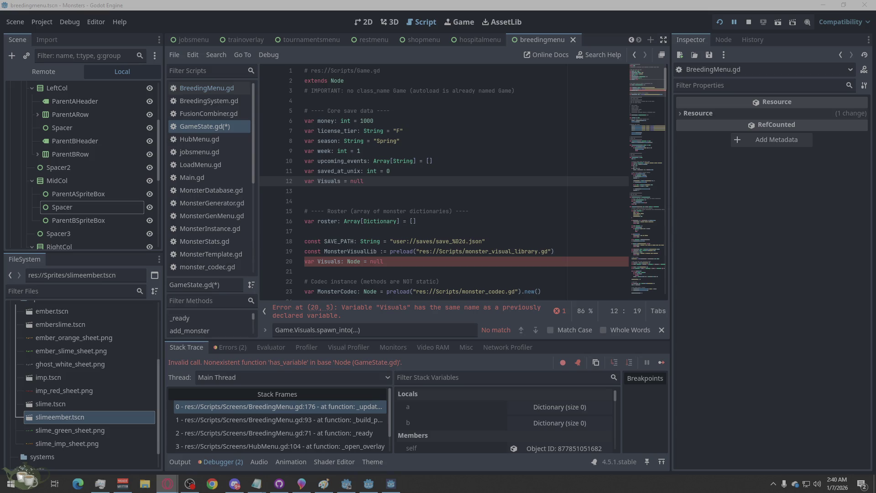
{"action": "scroll", "coordinate": [542, 195], "scroll_direction": "down", "scroll_amount": 4}
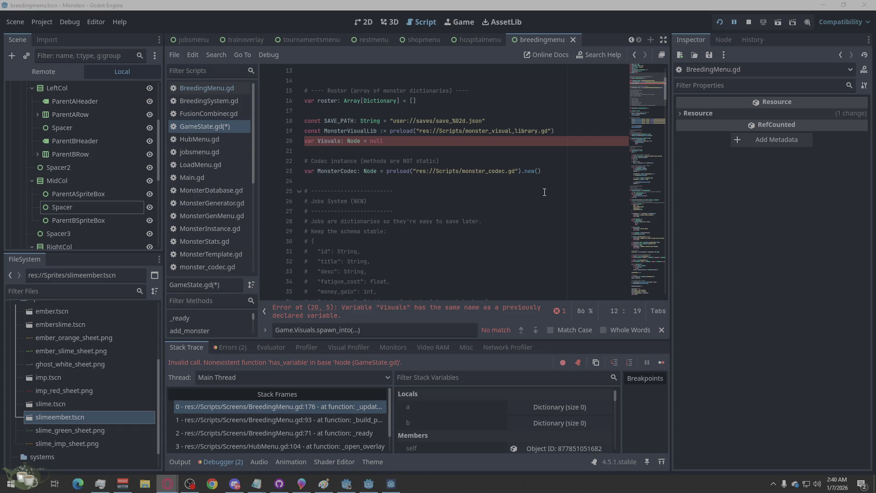
{"action": "scroll", "coordinate": [544, 192], "scroll_direction": "down", "scroll_amount": 7}
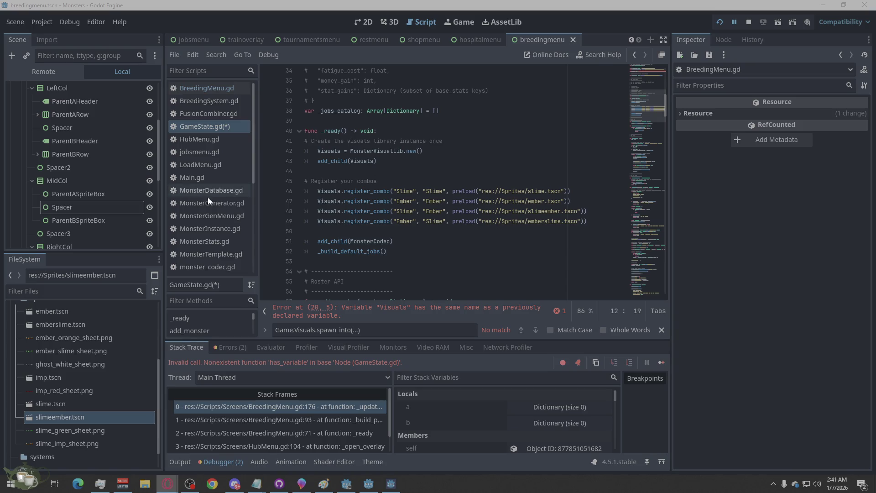
{"action": "scroll", "coordinate": [242, 242], "scroll_direction": "down", "scroll_amount": 3}
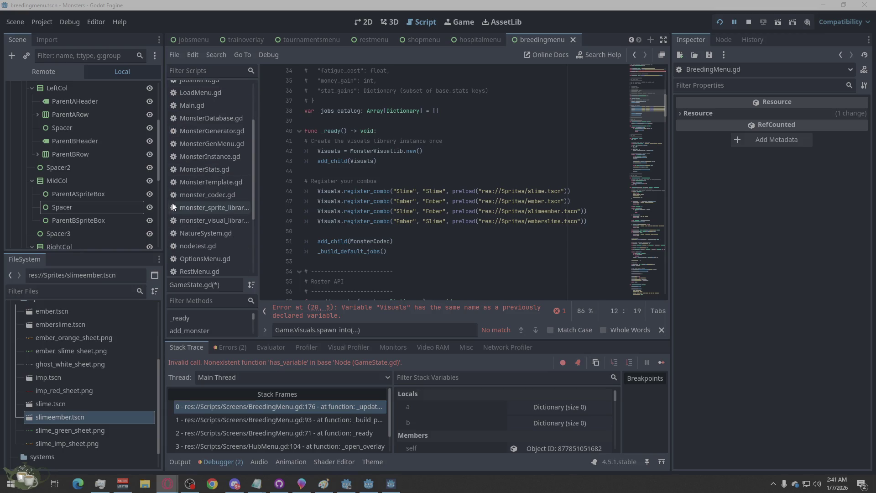
{"action": "left_click", "coordinate": [404, 151]}
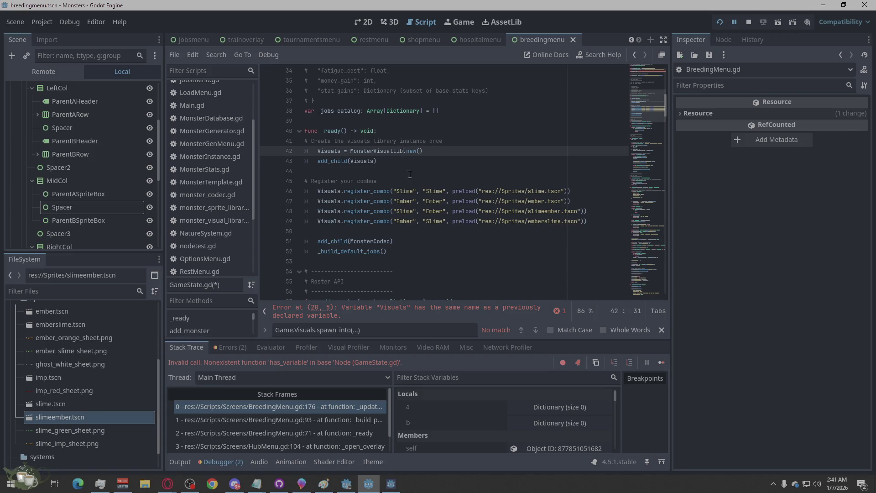
{"action": "type", "text": "raru"}
{"action": "key", "text": "BackSpace"}
{"action": "type", "text": "y"}
Step: Save GameState.gd and stop the running game
{"action": "left_click", "coordinate": [467, 138]}
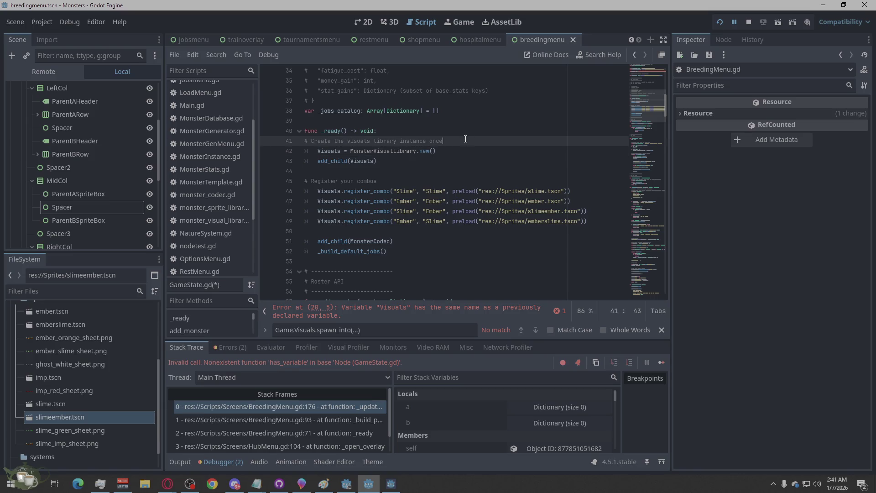
{"action": "scroll", "coordinate": [409, 231], "scroll_direction": "up", "scroll_amount": 6}
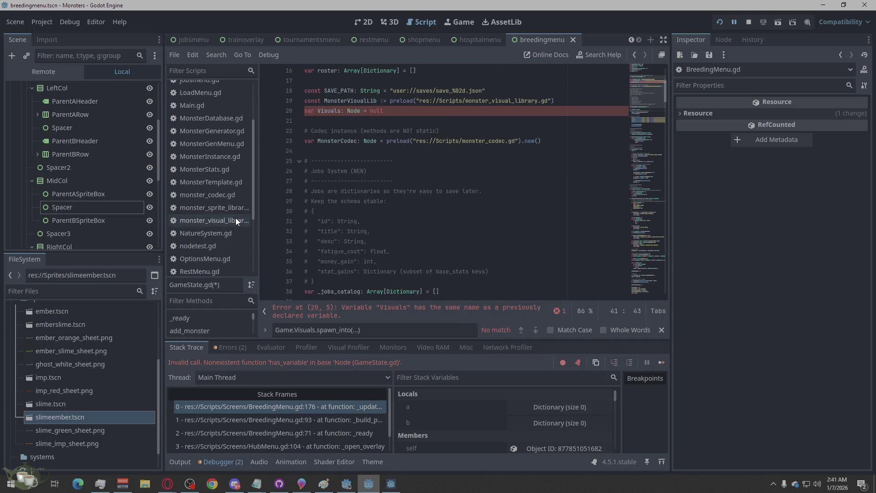
{"action": "scroll", "coordinate": [522, 233], "scroll_direction": "down", "scroll_amount": 5}
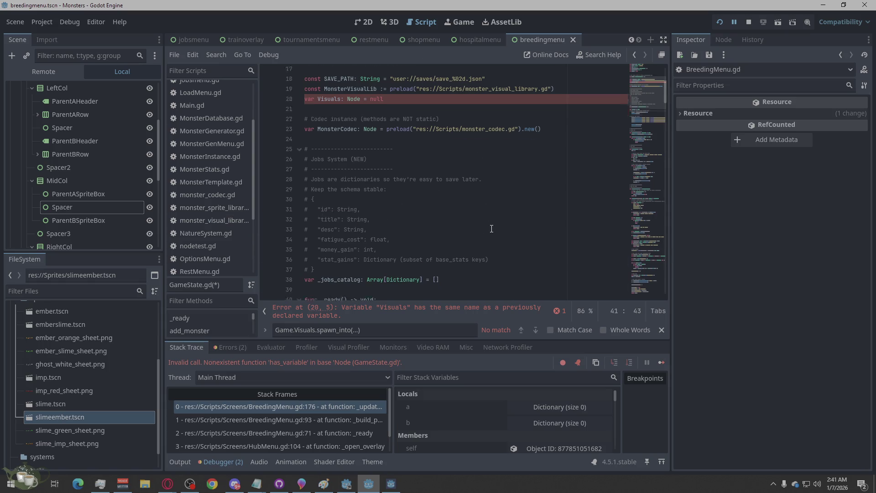
{"action": "key", "text": "ctrl+s"}
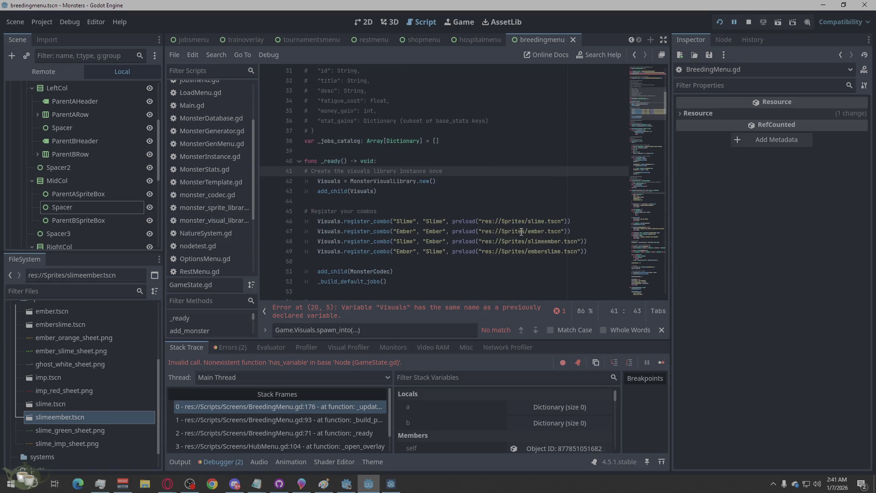
{"action": "left_click", "coordinate": [534, 157]}
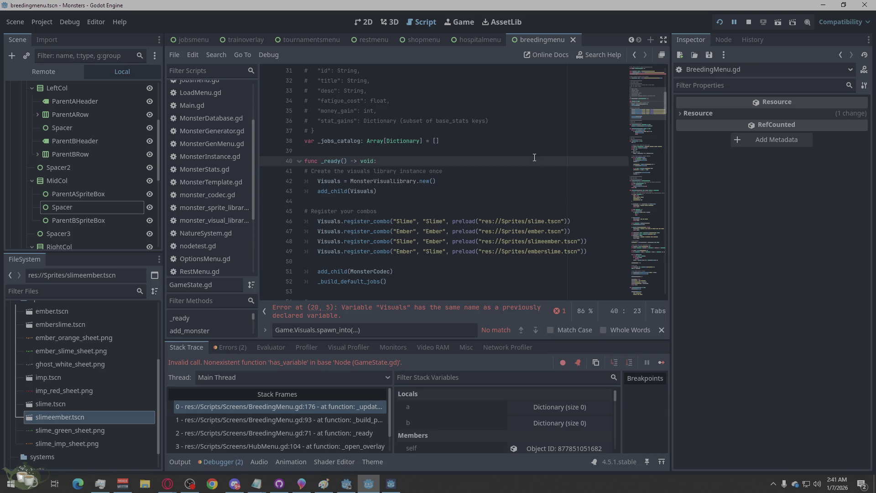
{"action": "left_click", "coordinate": [748, 22]}
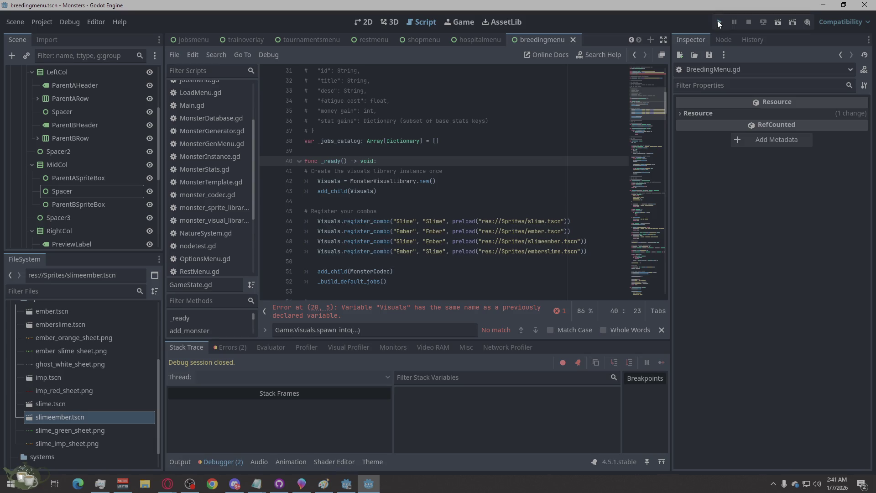
Step: Run the project, follow the Errors link to line 20, and delete the duplicate Visuals declaration
{"action": "left_click", "coordinate": [719, 22]}
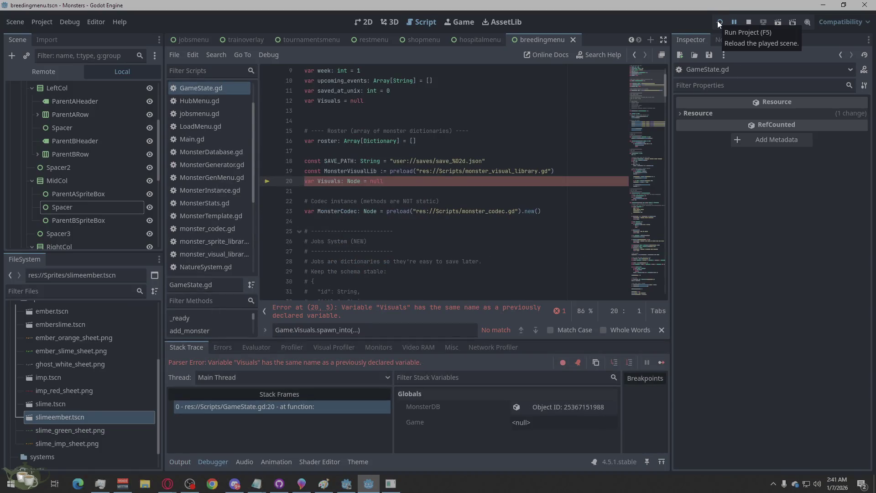
{"action": "left_click", "coordinate": [224, 351]}
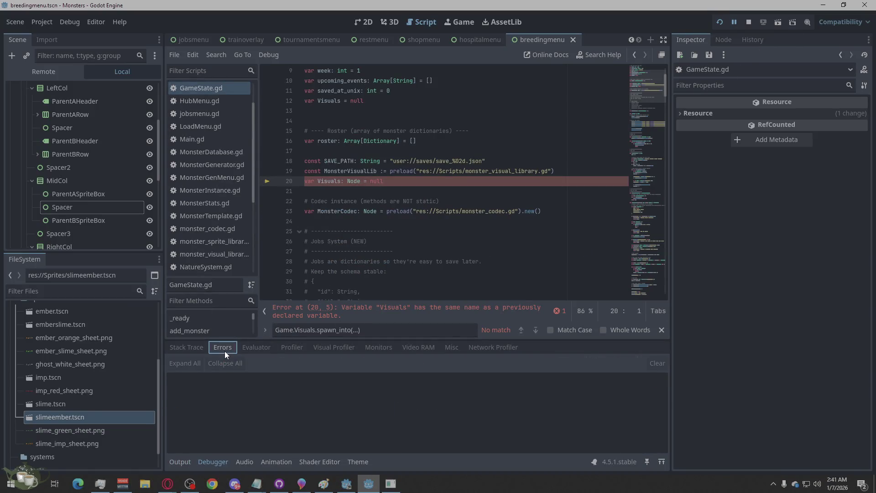
{"action": "left_click", "coordinate": [521, 313]}
{"action": "left_click", "coordinate": [559, 311]}
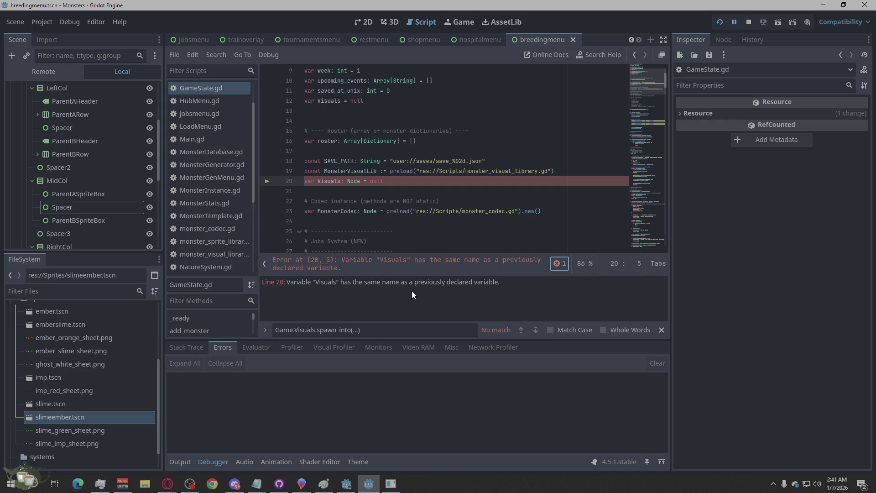
{"action": "left_click", "coordinate": [276, 288]}
{"action": "scroll", "coordinate": [410, 150], "scroll_direction": "up", "scroll_amount": 1}
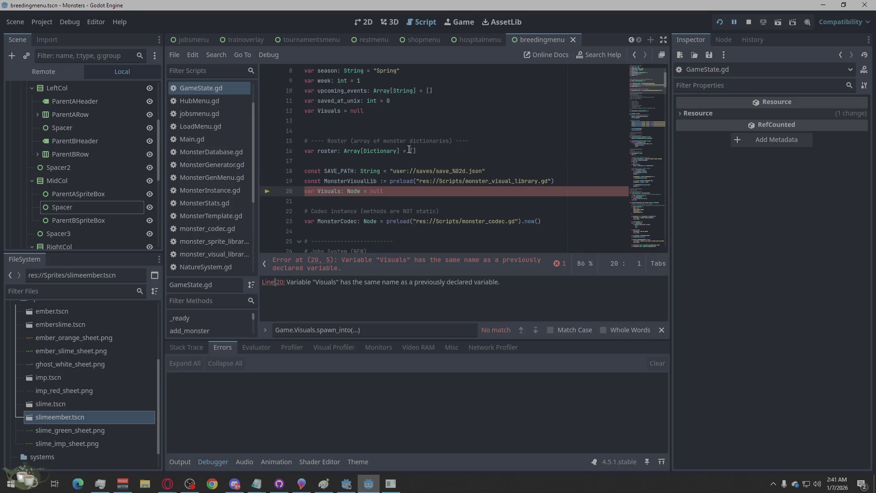
{"action": "triple_click", "coordinate": [408, 192]}
{"action": "key", "text": "BackSpace"}
{"action": "key", "text": "BackSpace"}
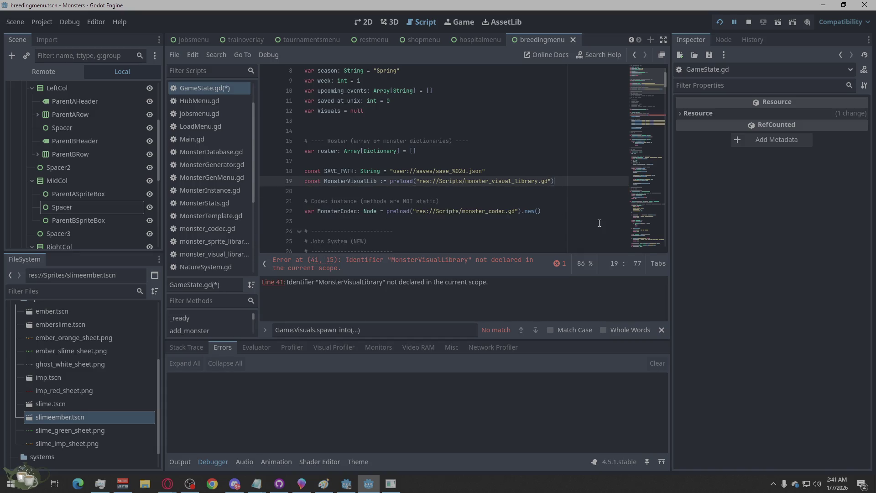
Step: Revert line 41 to MonsterVisualLib.new(), save, then stop and relaunch the game
{"action": "left_click", "coordinate": [720, 27]}
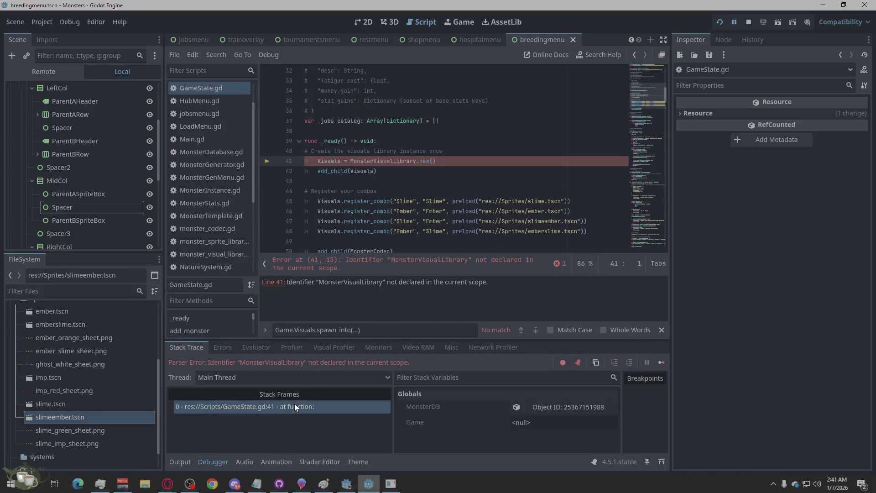
{"action": "left_click", "coordinate": [434, 158]}
{"action": "left_click_drag", "start_coordinate": [414, 161], "coordinate": [403, 163]}
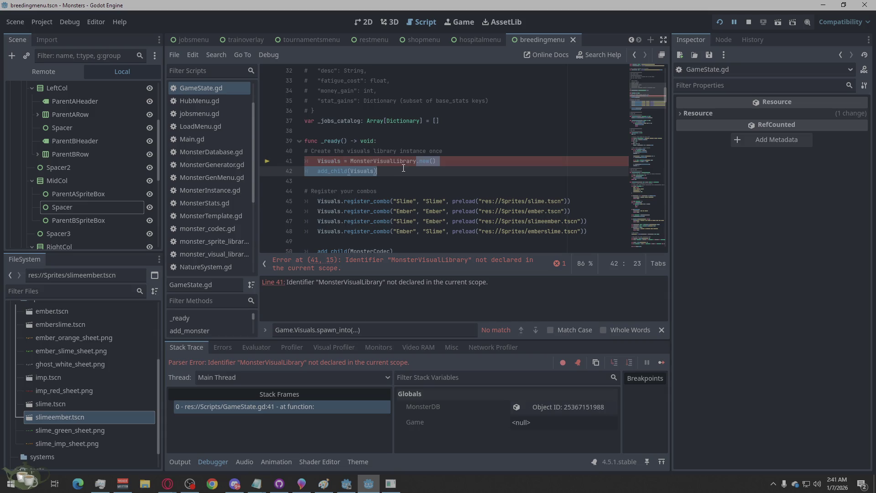
{"action": "key", "text": "BackSpace"}
{"action": "left_click", "coordinate": [484, 145]}
{"action": "key", "text": "ctrl+s"}
{"action": "left_click", "coordinate": [748, 21]}
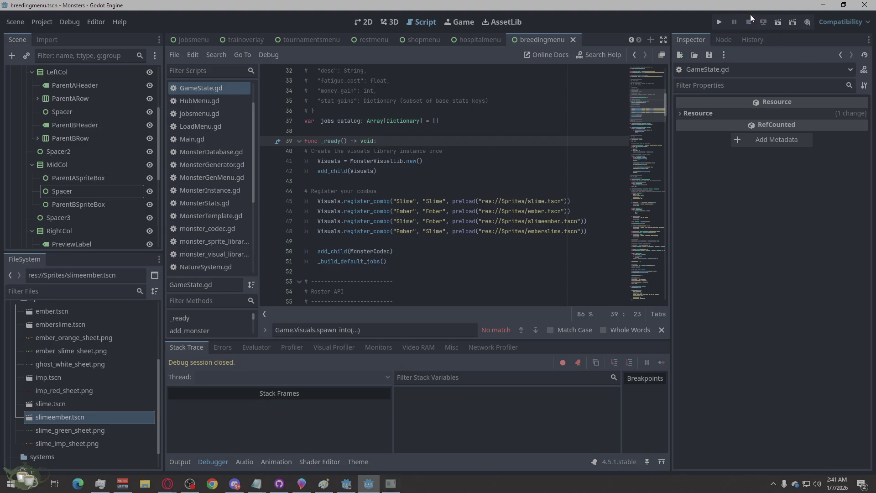
{"action": "left_click", "coordinate": [719, 22]}
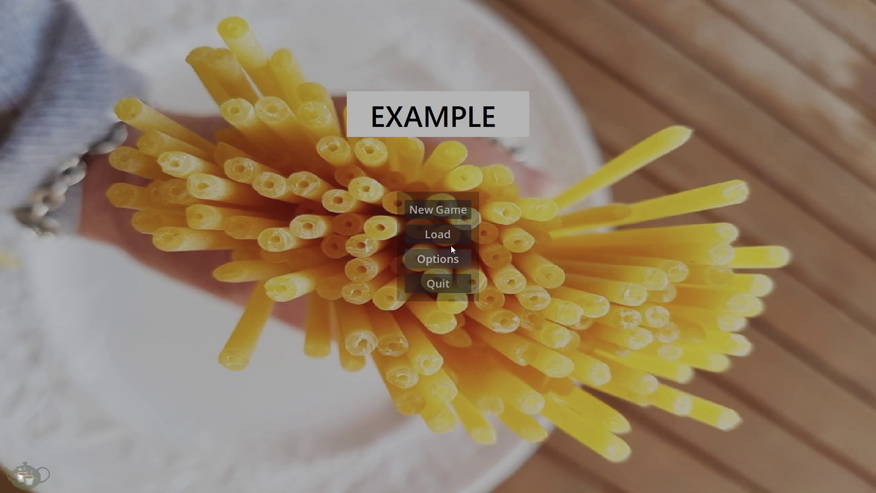
Step: Start the game from the title menu and check the empty Breeding menu
{"action": "left_click", "coordinate": [455, 209]}
{"action": "left_click", "coordinate": [799, 210]}
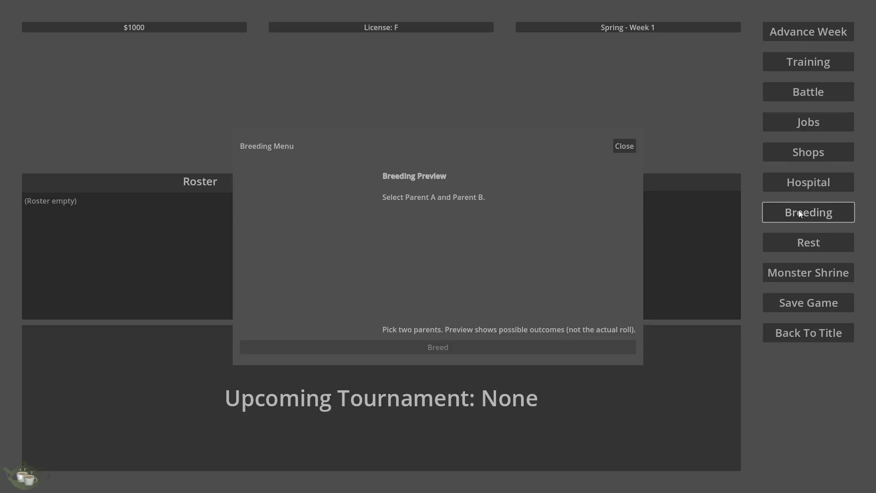
{"action": "left_click", "coordinate": [623, 145]}
Step: In the Monster Shrine, generate monsters from seeds 6666 up to 666666 and add the Slime to the roster
{"action": "left_click", "coordinate": [816, 274]}
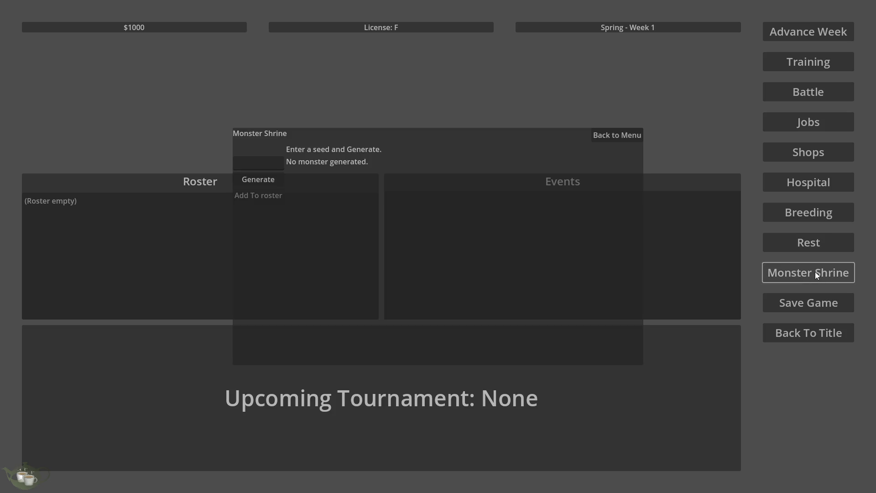
{"action": "left_click", "coordinate": [261, 180]}
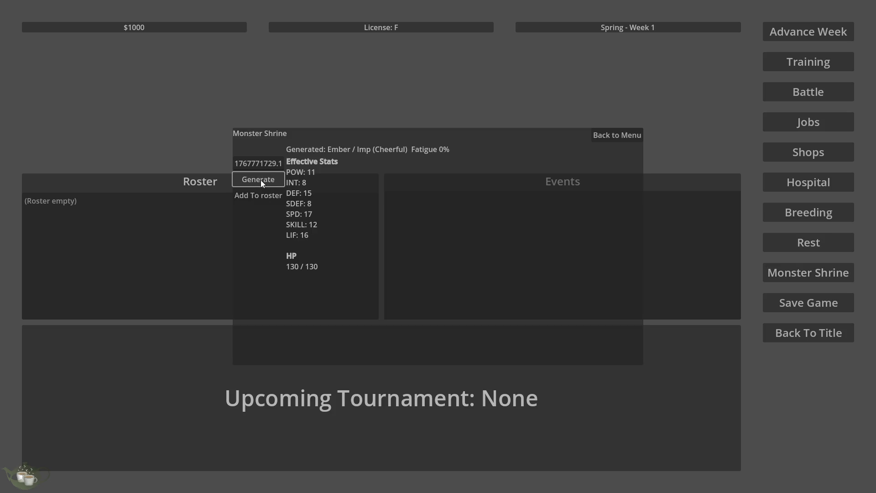
{"action": "left_click", "coordinate": [264, 165]}
{"action": "left_click", "coordinate": [264, 165]}
{"action": "key", "text": "ctrl+a"}
{"action": "type", "text": "6666"}
{"action": "left_click", "coordinate": [261, 178]}
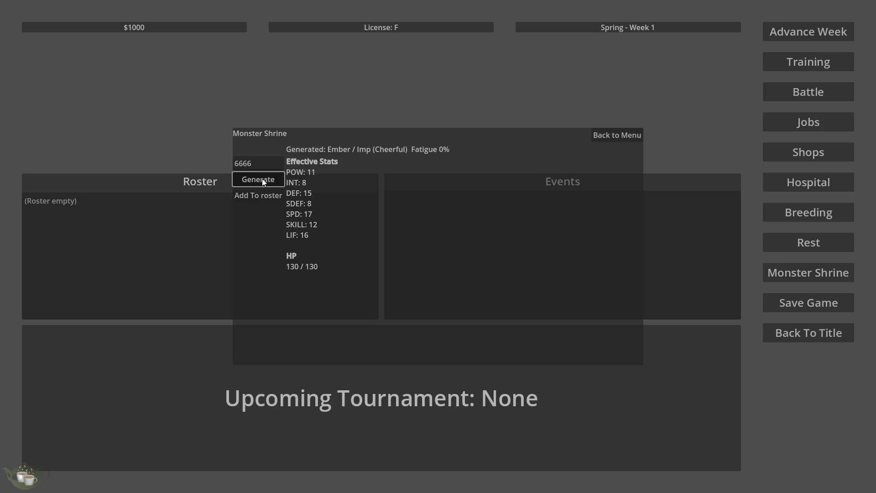
{"action": "left_click", "coordinate": [262, 165]}
{"action": "type", "text": "6"}
{"action": "left_click", "coordinate": [261, 177]}
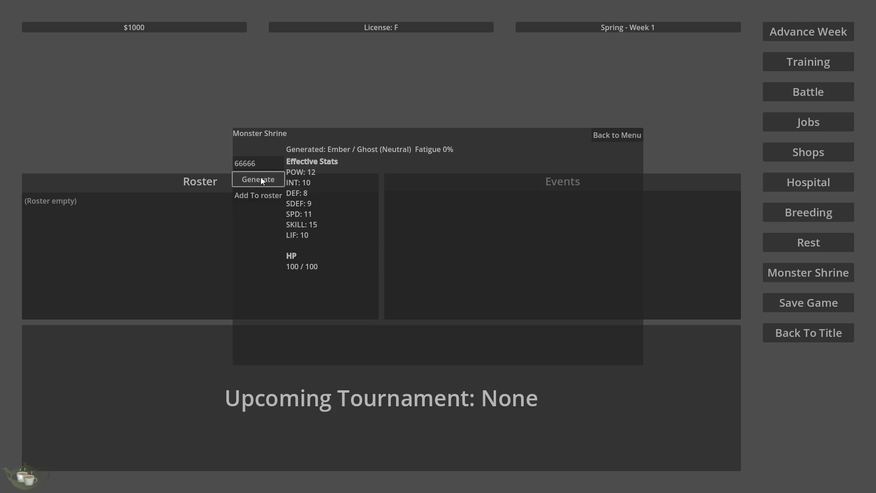
{"action": "left_click", "coordinate": [262, 164]}
{"action": "type", "text": "6"}
{"action": "left_click", "coordinate": [262, 178]}
{"action": "left_click", "coordinate": [266, 195]}
Step: Regenerate from seeds lengthening from 6 to 666666666 and add the resulting Ember to the roster
{"action": "left_click", "coordinate": [770, 272]}
{"action": "left_click", "coordinate": [263, 165]}
{"action": "type", "text": "6"}
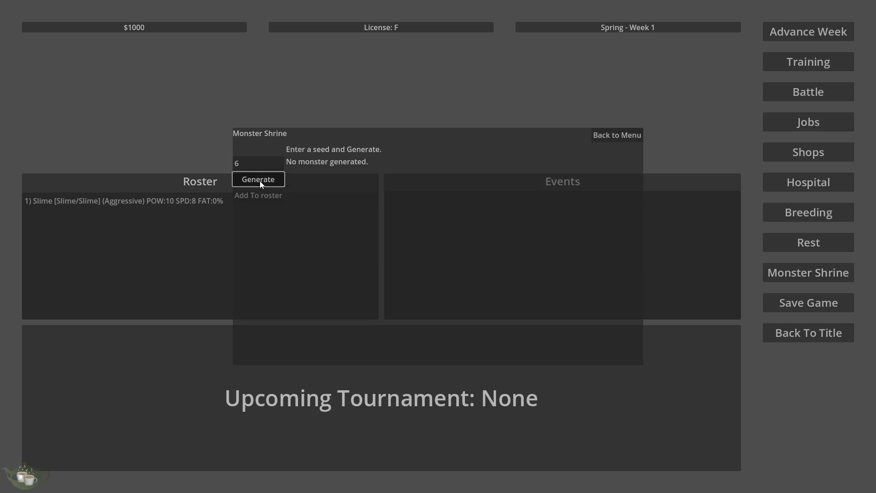
{"action": "left_click", "coordinate": [259, 180]}
{"action": "type", "text": "6"}
{"action": "left_click", "coordinate": [255, 180]}
{"action": "left_click", "coordinate": [254, 164]}
{"action": "type", "text": "6"}
{"action": "left_click", "coordinate": [254, 179]}
{"action": "left_click", "coordinate": [255, 164]}
{"action": "type", "text": "6"}
{"action": "left_click", "coordinate": [258, 179]}
{"action": "left_click", "coordinate": [255, 163]}
{"action": "type", "text": "6"}
{"action": "left_click", "coordinate": [258, 178]}
{"action": "left_click", "coordinate": [254, 163]}
{"action": "type", "text": "6"}
{"action": "left_click", "coordinate": [260, 178]}
{"action": "left_click", "coordinate": [255, 163]}
{"action": "type", "text": "6"}
{"action": "left_click", "coordinate": [265, 178]}
{"action": "left_click", "coordinate": [268, 164]}
{"action": "type", "text": "6"}
{"action": "left_click", "coordinate": [266, 178]}
{"action": "left_click", "coordinate": [271, 162]}
{"action": "type", "text": "6"}
{"action": "left_click", "coordinate": [267, 178]}
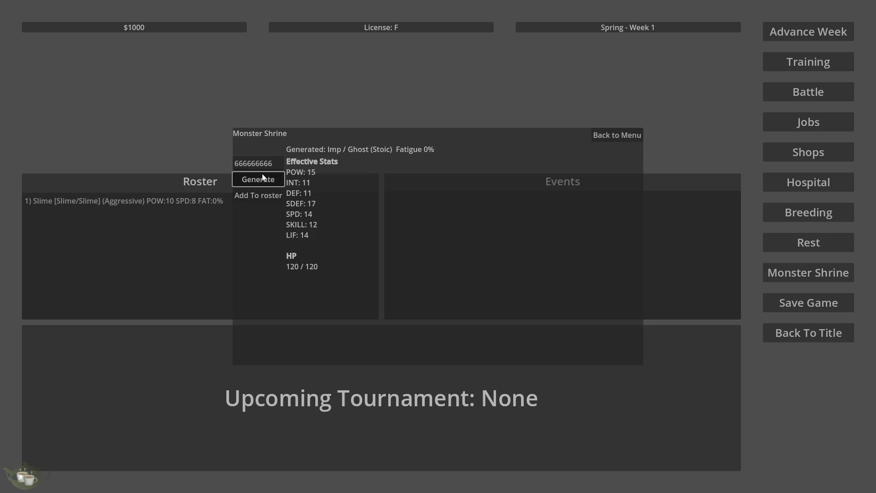
{"action": "left_click", "coordinate": [271, 194]}
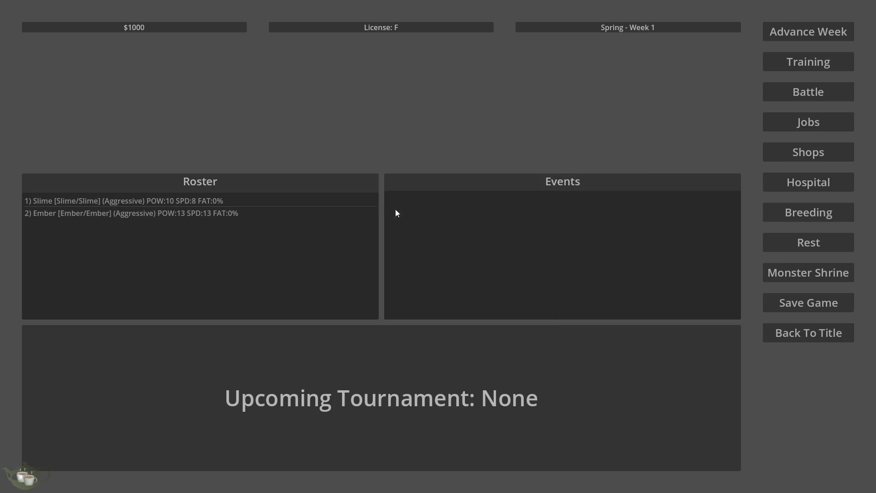
Step: Try breeding in the Breeding menu with no parents chosen, then close it
{"action": "left_click", "coordinate": [815, 214]}
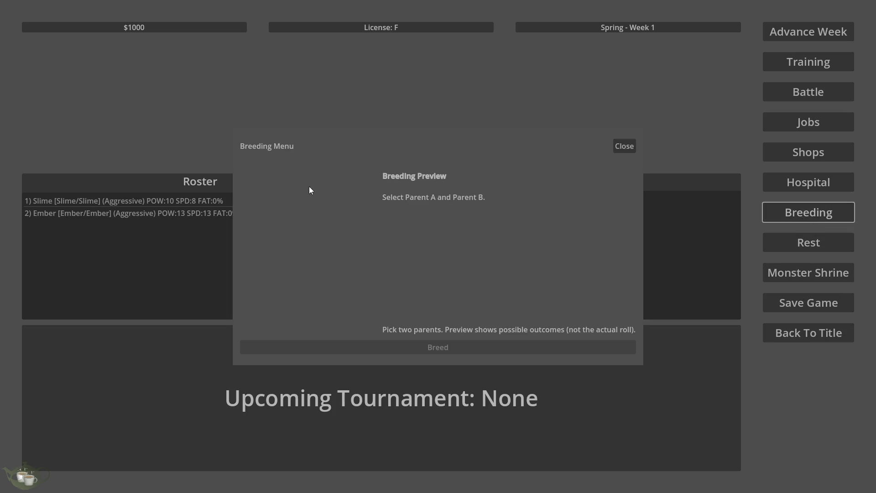
{"action": "left_click", "coordinate": [278, 342]}
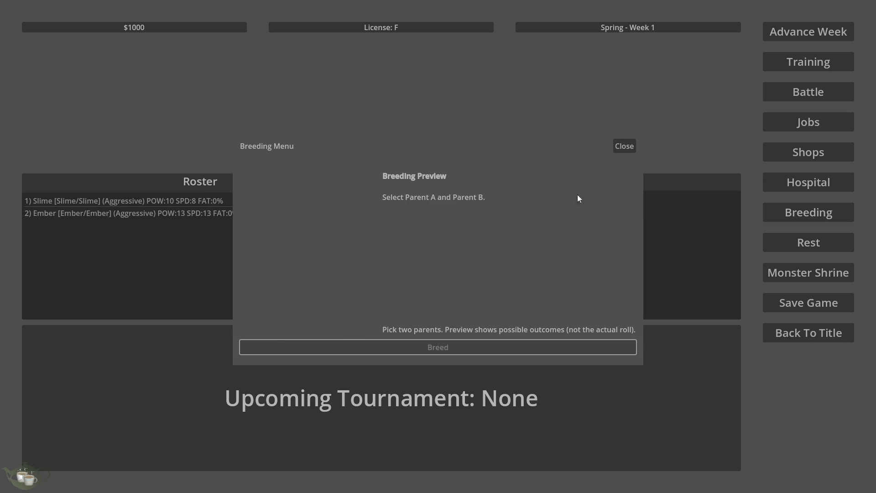
{"action": "left_click", "coordinate": [632, 144]}
{"action": "left_click", "coordinate": [633, 145]}
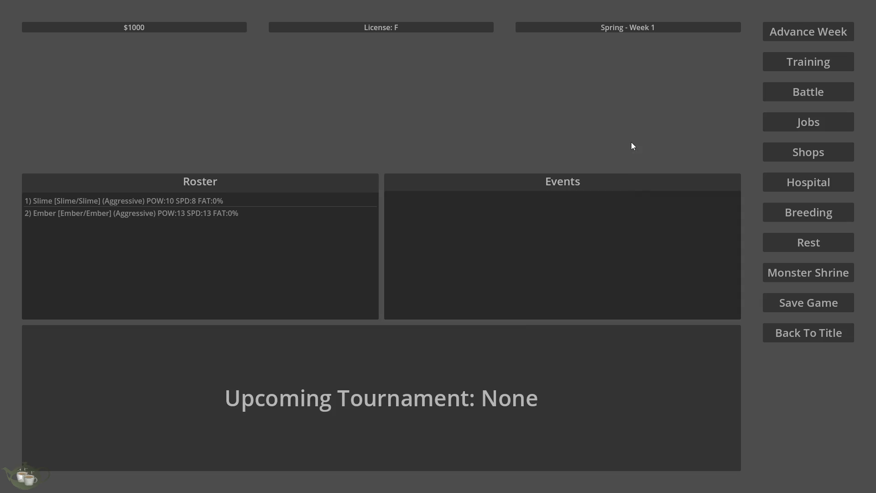
Step: Save the game over Slot 1 and quit back to the editor
{"action": "left_click", "coordinate": [792, 301]}
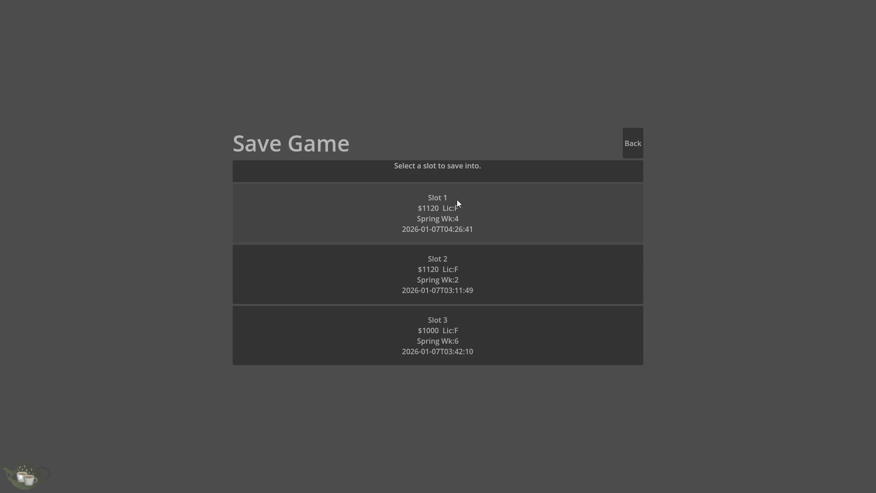
{"action": "left_click", "coordinate": [456, 199]}
{"action": "left_click", "coordinate": [376, 356]}
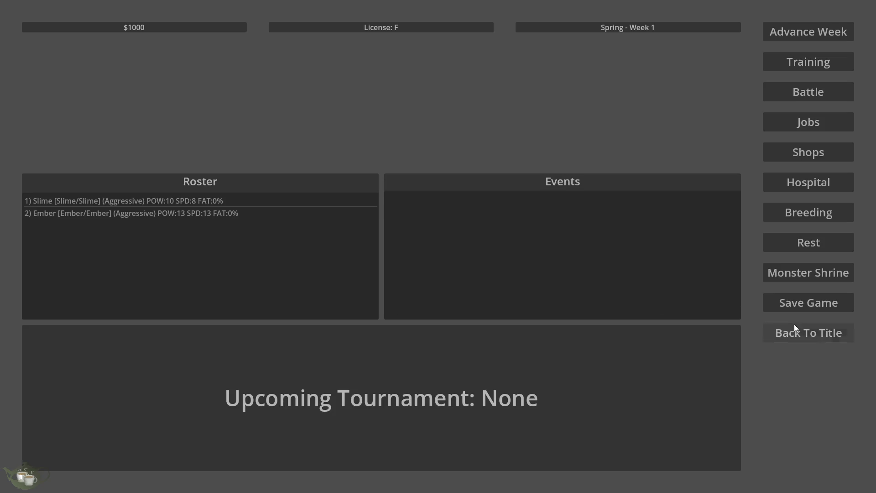
{"action": "left_click", "coordinate": [794, 325]}
{"action": "left_click", "coordinate": [457, 283]}
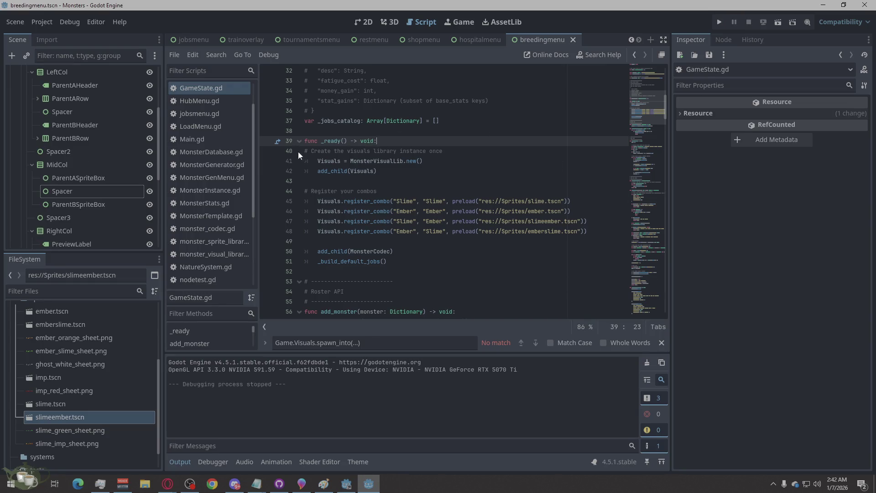
Step: Switch to the 2D view and inspect the Breeding menu's parent-row nodes in the Scene dock
{"action": "left_click", "coordinate": [354, 26]}
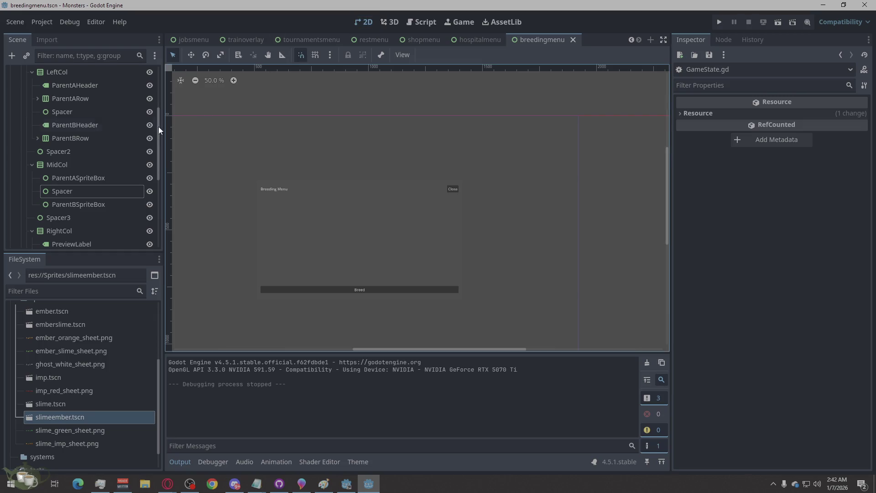
{"action": "left_click", "coordinate": [98, 180]}
{"action": "left_click", "coordinate": [91, 166]}
{"action": "left_click", "coordinate": [92, 151]}
{"action": "left_click", "coordinate": [93, 138]}
{"action": "left_click", "coordinate": [95, 127]}
{"action": "left_click", "coordinate": [96, 124]}
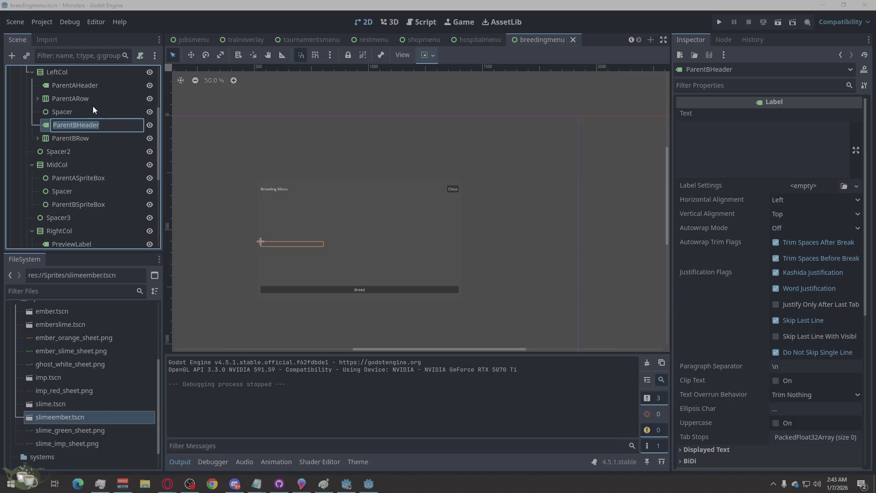
{"action": "left_click", "coordinate": [93, 98]}
{"action": "left_click", "coordinate": [87, 109]}
{"action": "left_click", "coordinate": [91, 90]}
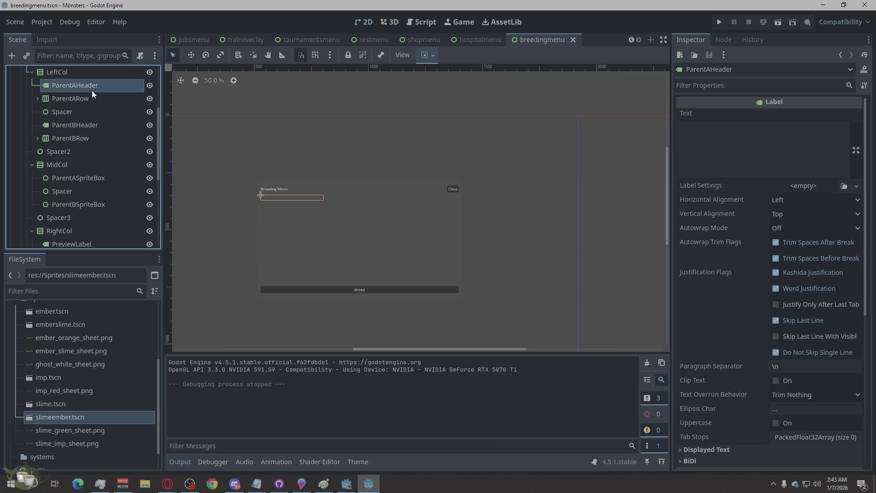
{"action": "left_click", "coordinate": [90, 99]}
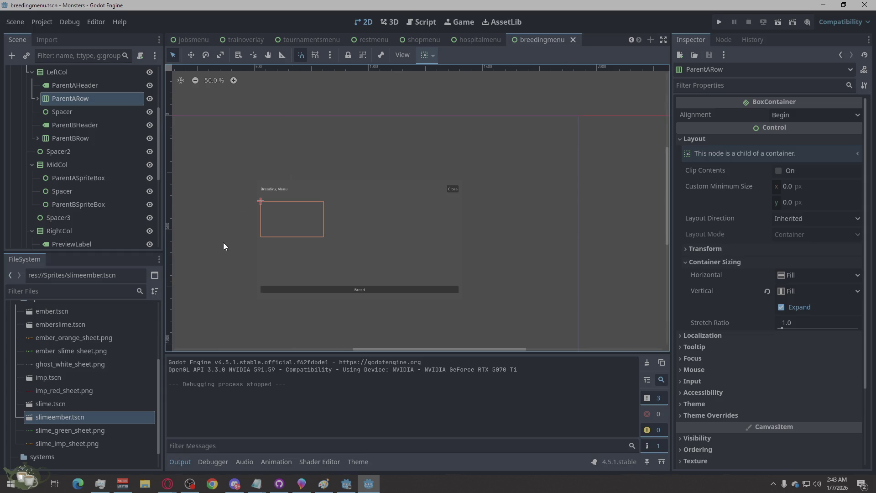
{"action": "scroll", "coordinate": [223, 246], "scroll_direction": "up", "scroll_amount": 3}
{"action": "scroll", "coordinate": [197, 190], "scroll_direction": "down", "scroll_amount": 3}
{"action": "scroll", "coordinate": [303, 195], "scroll_direction": "up", "scroll_amount": 2}
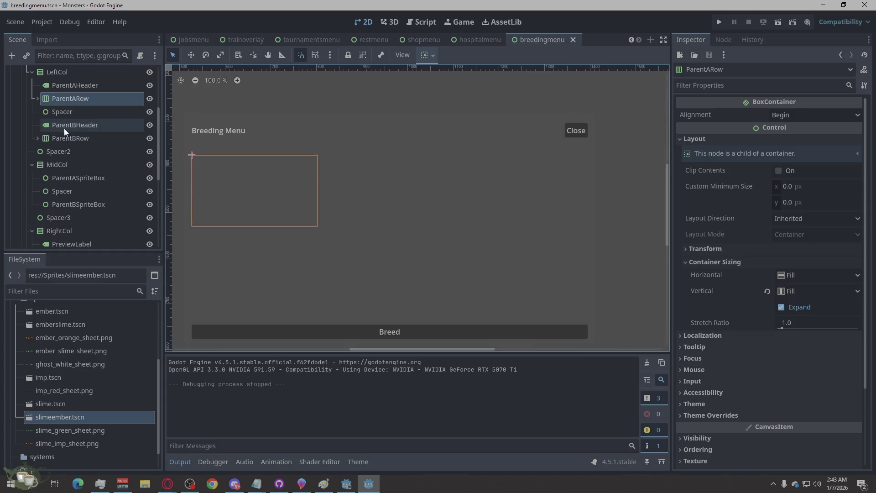
Step: Make ParentAList expand horizontally in its container sizing
{"action": "left_click", "coordinate": [37, 98]}
{"action": "left_click", "coordinate": [63, 112]}
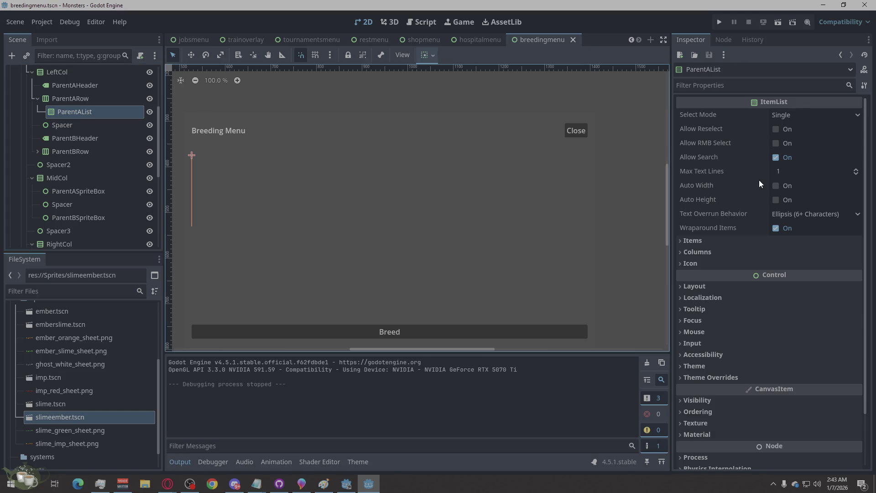
{"action": "left_click", "coordinate": [694, 286]}
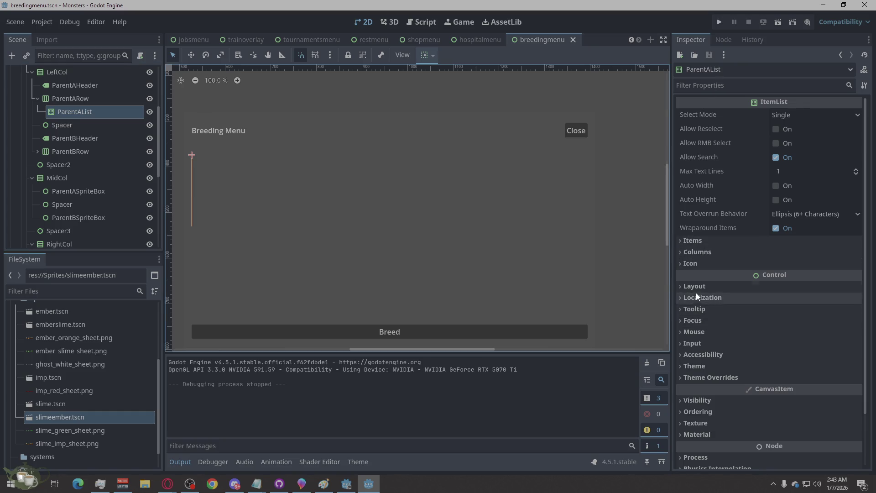
{"action": "left_click", "coordinate": [787, 378]}
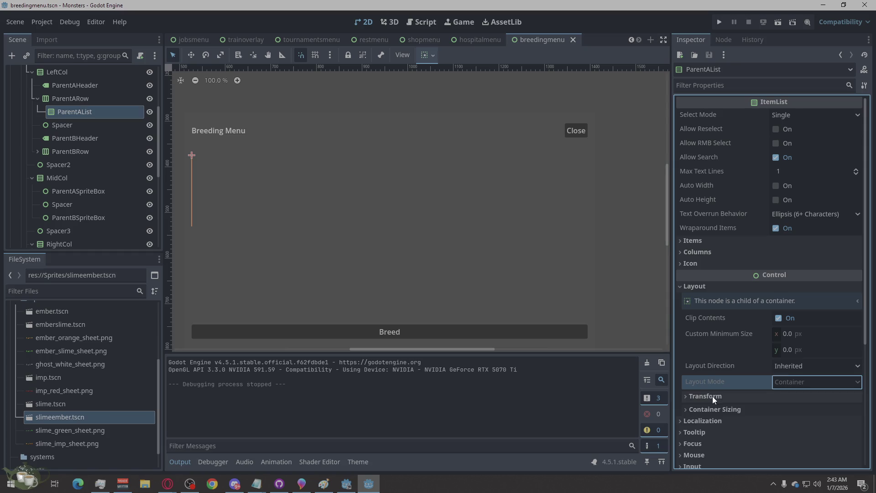
{"action": "left_click", "coordinate": [719, 410]}
{"action": "left_click", "coordinate": [794, 438]}
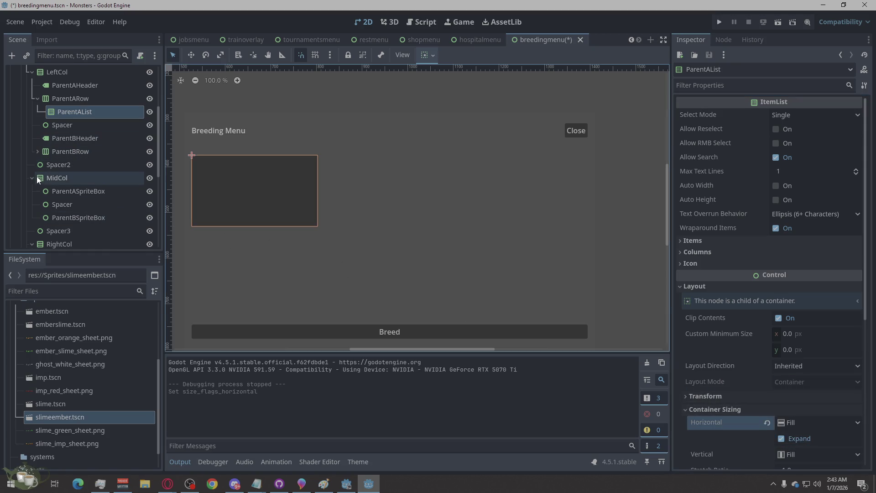
Step: Make ParentBList expand horizontally in its container sizing
{"action": "left_click", "coordinate": [38, 151]}
{"action": "left_click", "coordinate": [72, 167]}
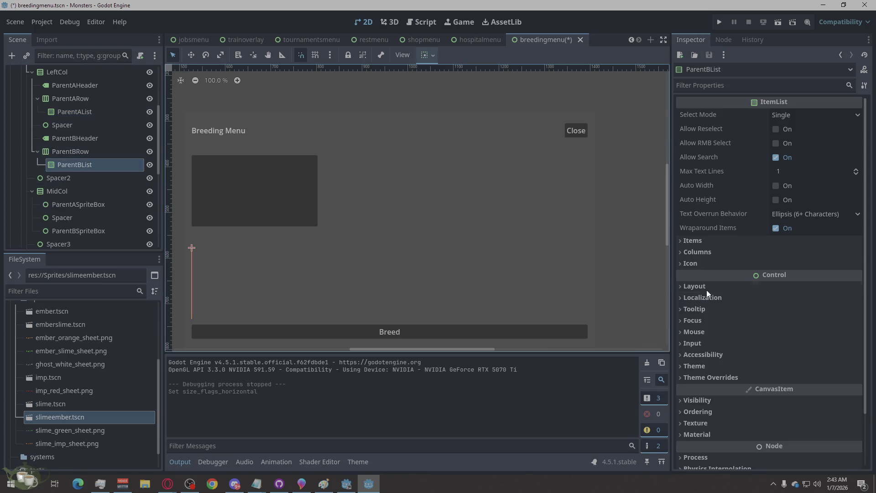
{"action": "scroll", "coordinate": [754, 319], "scroll_direction": "down", "scroll_amount": 3}
{"action": "left_click", "coordinate": [682, 179]}
{"action": "left_click", "coordinate": [684, 179]}
{"action": "left_click", "coordinate": [682, 202]}
{"action": "left_click", "coordinate": [682, 203]}
{"action": "left_click", "coordinate": [682, 190]}
{"action": "left_click", "coordinate": [682, 188]}
{"action": "left_click", "coordinate": [683, 225]}
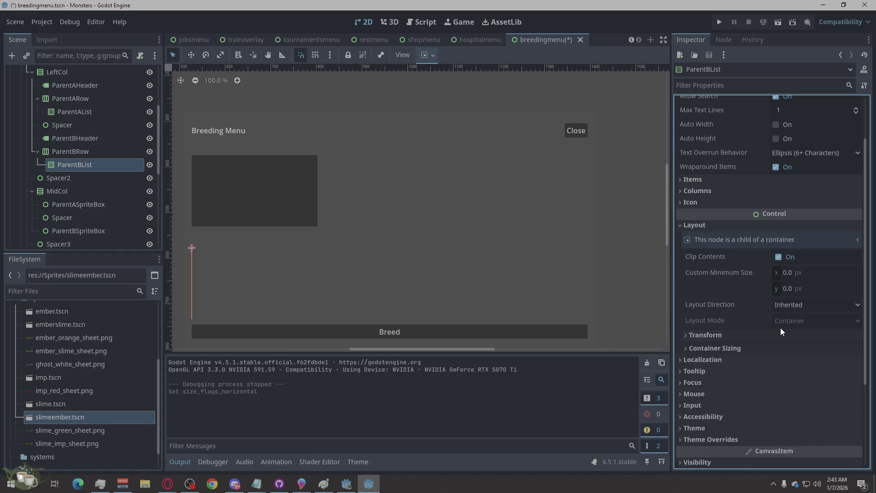
{"action": "left_click", "coordinate": [729, 348]}
{"action": "left_click", "coordinate": [796, 378]}
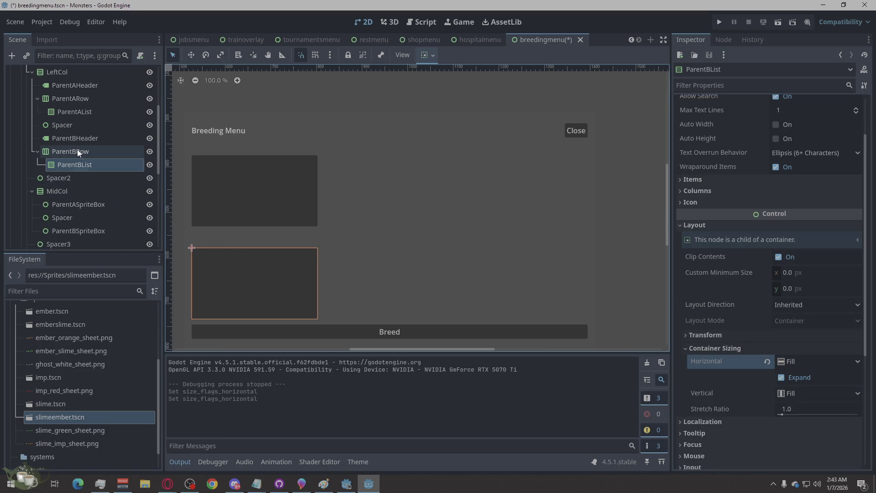
Step: Delete the Spacer node under LeftCol and save breedingmenu.tscn
{"action": "left_click", "coordinate": [67, 130]}
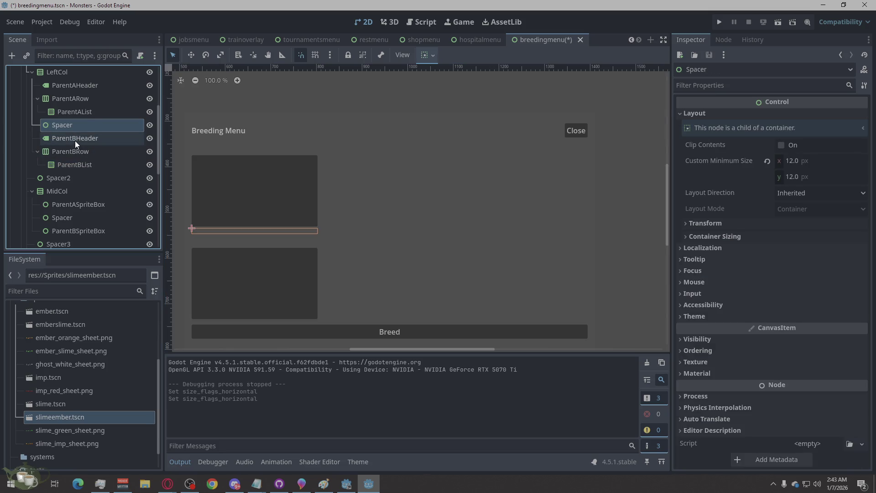
{"action": "left_click", "coordinate": [75, 135]}
{"action": "left_click", "coordinate": [75, 130]}
{"action": "key", "text": "Delete"}
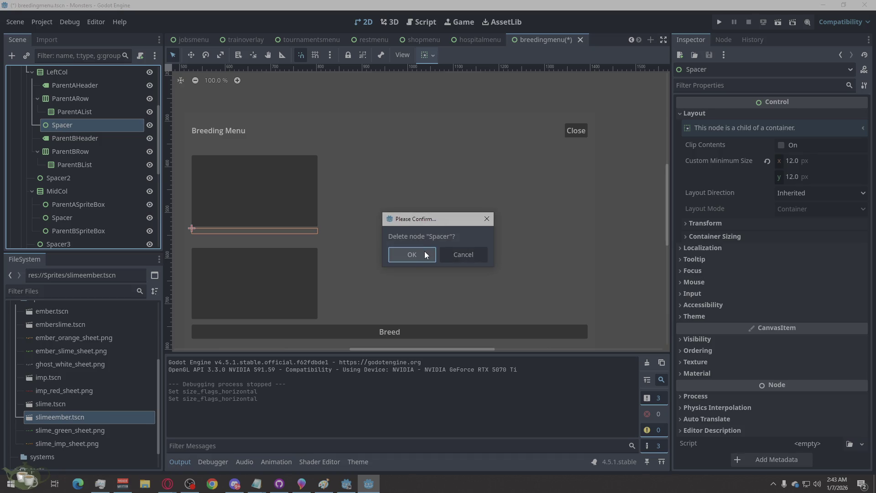
{"action": "left_click", "coordinate": [425, 251]}
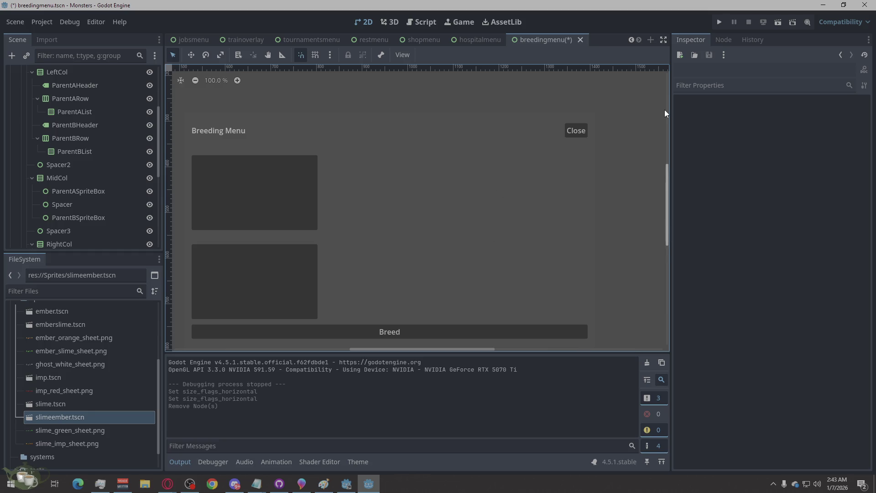
{"action": "key", "text": "ctrl+s"}
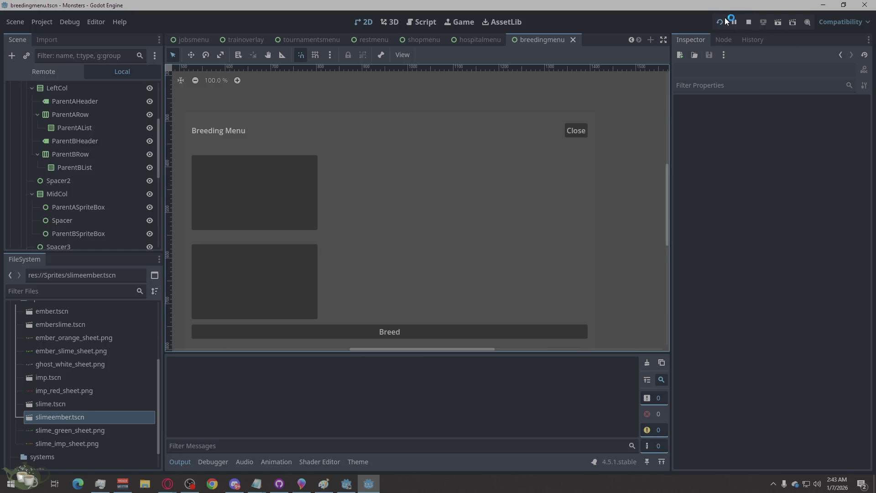
Step: Run the game, go back to the title menu and load Save Slot 01
{"action": "left_click", "coordinate": [724, 18]}
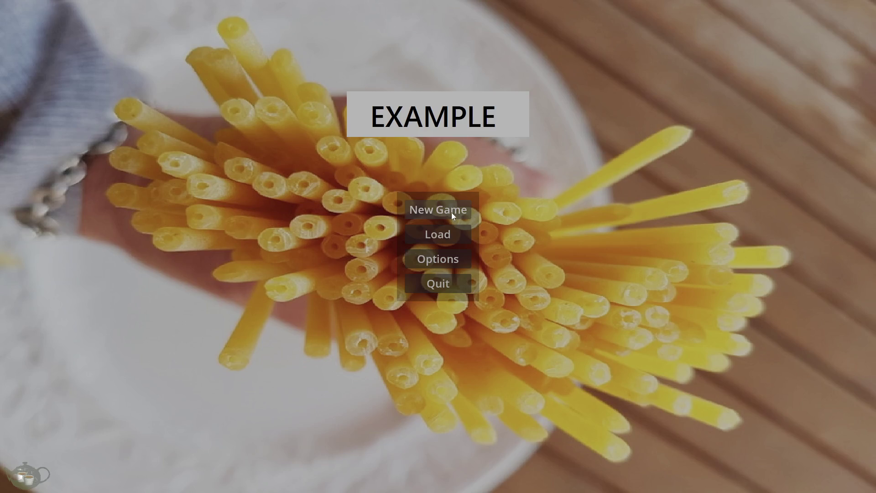
{"action": "left_click", "coordinate": [451, 212]}
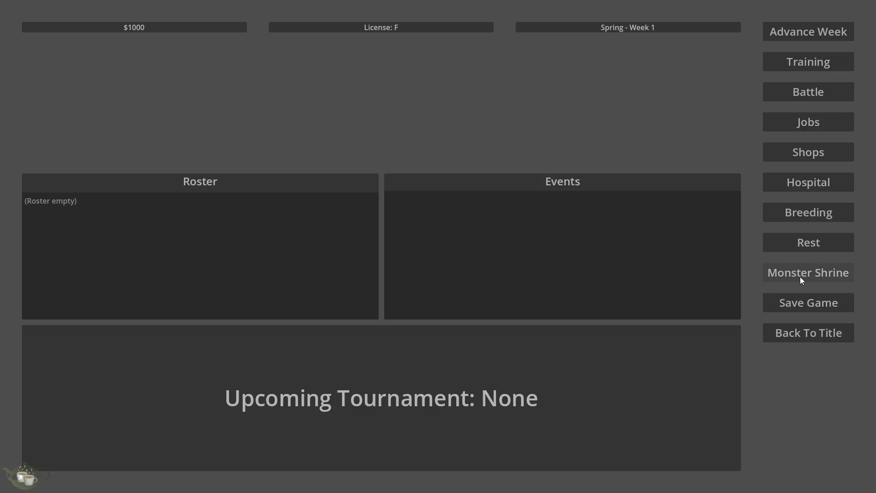
{"action": "left_click", "coordinate": [794, 329]}
{"action": "left_click", "coordinate": [437, 234]}
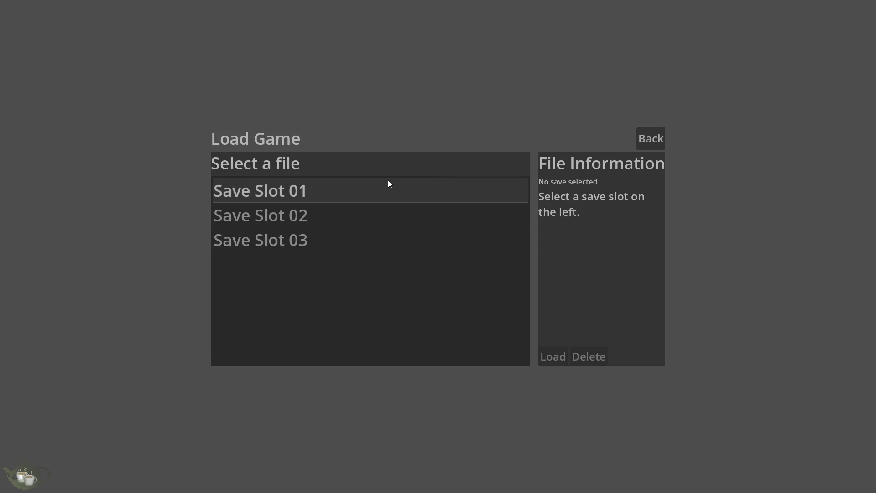
{"action": "left_click", "coordinate": [438, 190]}
{"action": "left_click", "coordinate": [561, 356]}
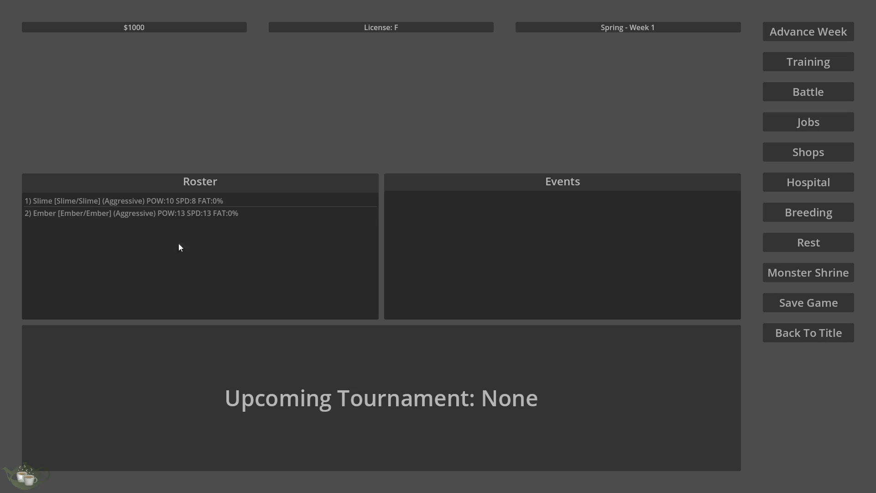
Step: In the Breeding menu, pick Slime as Parent A and Ember as Parent B
{"action": "left_click", "coordinate": [819, 215]}
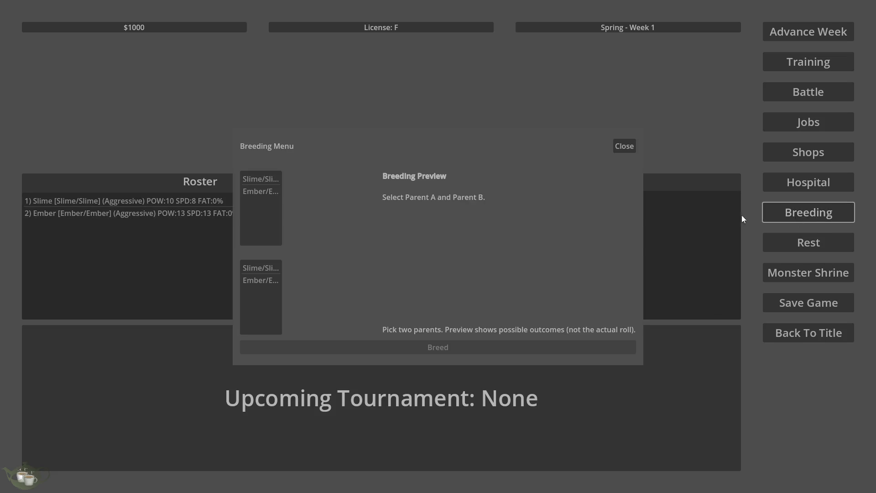
{"action": "left_click", "coordinate": [262, 179]}
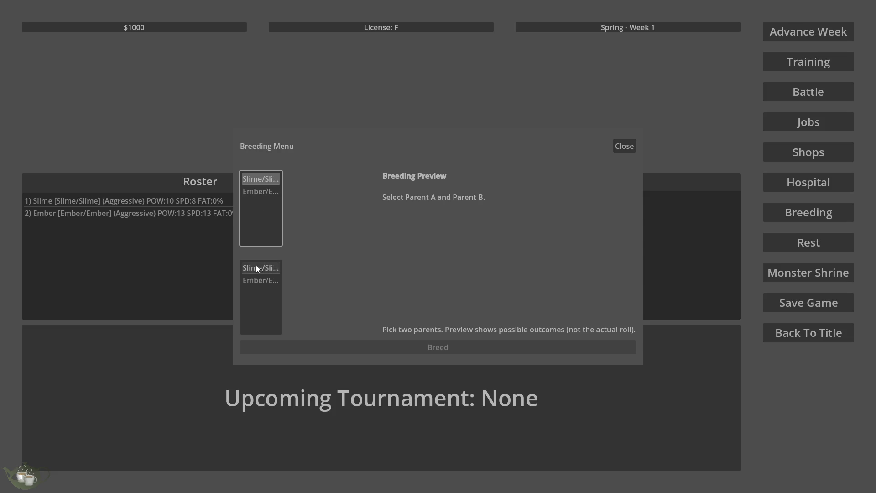
{"action": "left_click", "coordinate": [258, 281]}
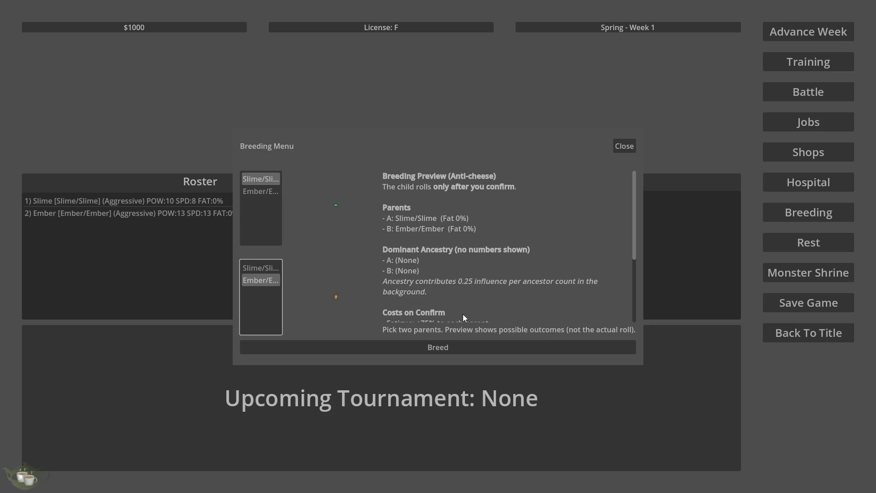
{"action": "scroll", "coordinate": [477, 287], "scroll_direction": "down", "scroll_amount": 3}
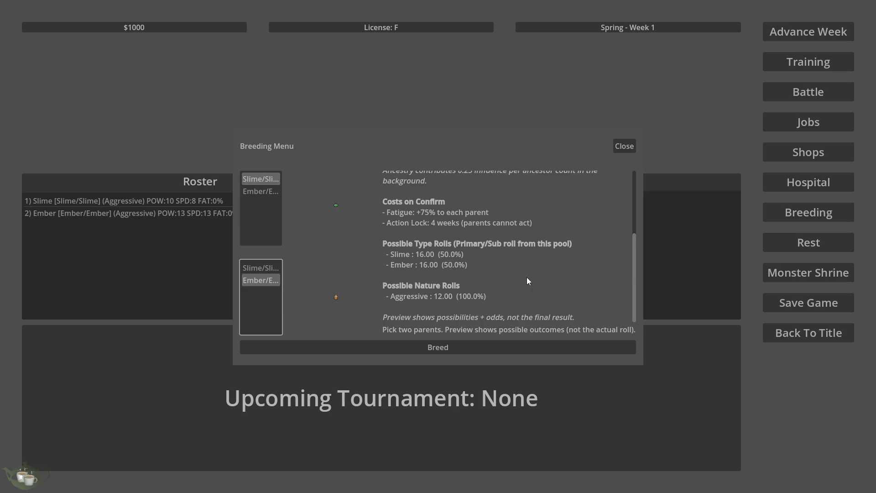
{"action": "scroll", "coordinate": [458, 254], "scroll_direction": "up", "scroll_amount": 1}
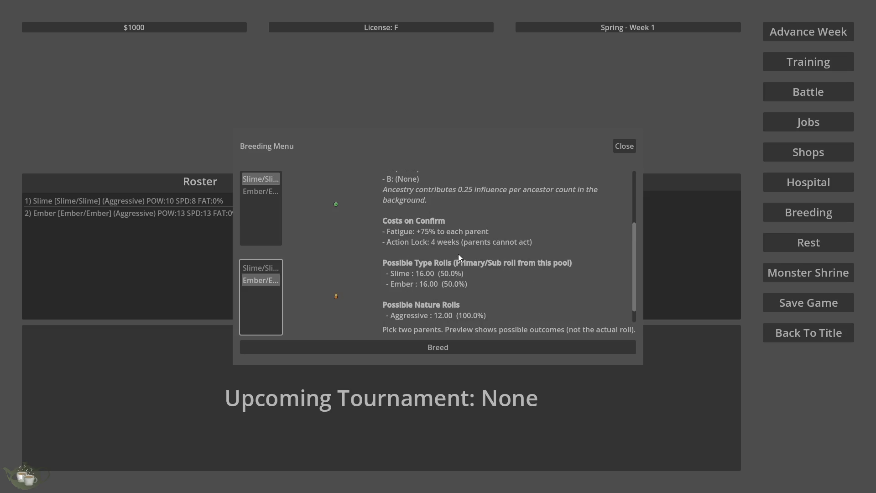
{"action": "scroll", "coordinate": [458, 254], "scroll_direction": "up", "scroll_amount": 4}
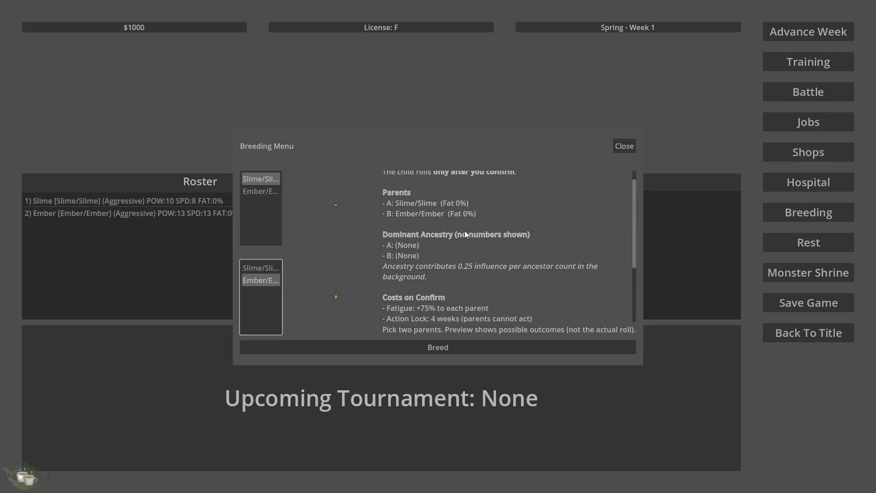
{"action": "scroll", "coordinate": [456, 241], "scroll_direction": "up", "scroll_amount": 1}
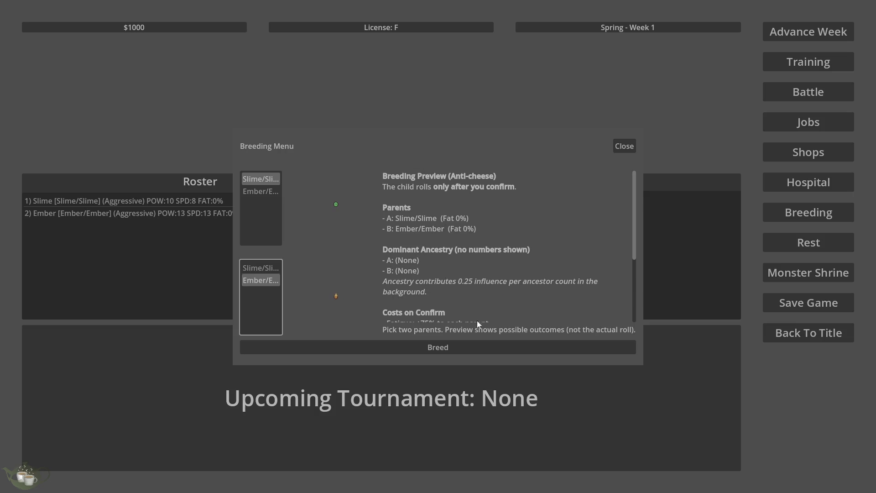
{"action": "scroll", "coordinate": [484, 319], "scroll_direction": "down", "scroll_amount": 6}
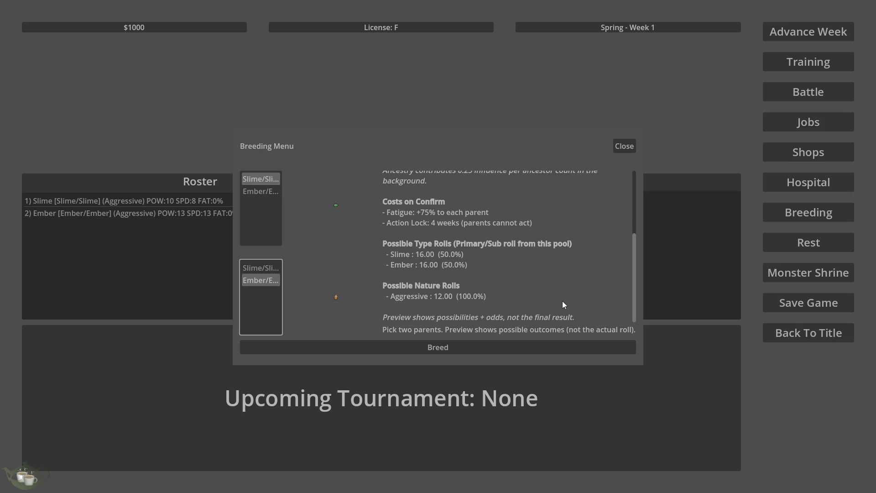
{"action": "scroll", "coordinate": [522, 315], "scroll_direction": "up", "scroll_amount": 5}
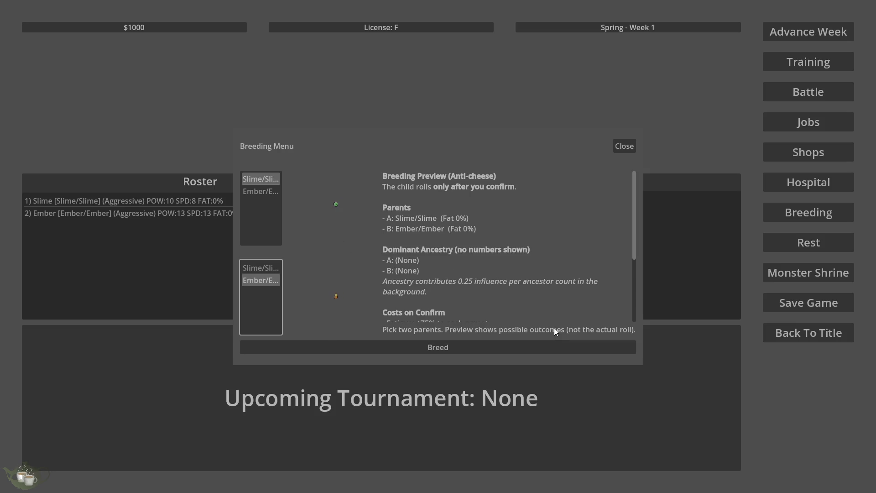
{"action": "scroll", "coordinate": [512, 267], "scroll_direction": "down", "scroll_amount": 1}
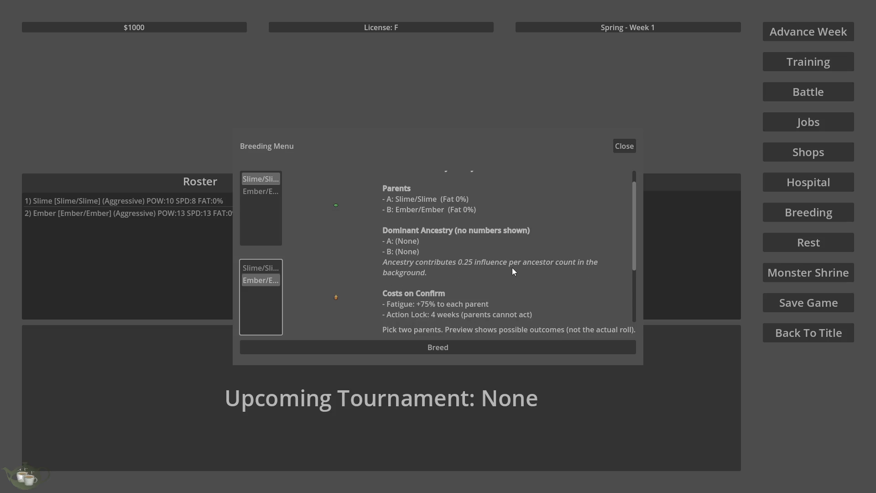
{"action": "scroll", "coordinate": [512, 271], "scroll_direction": "up", "scroll_amount": 1}
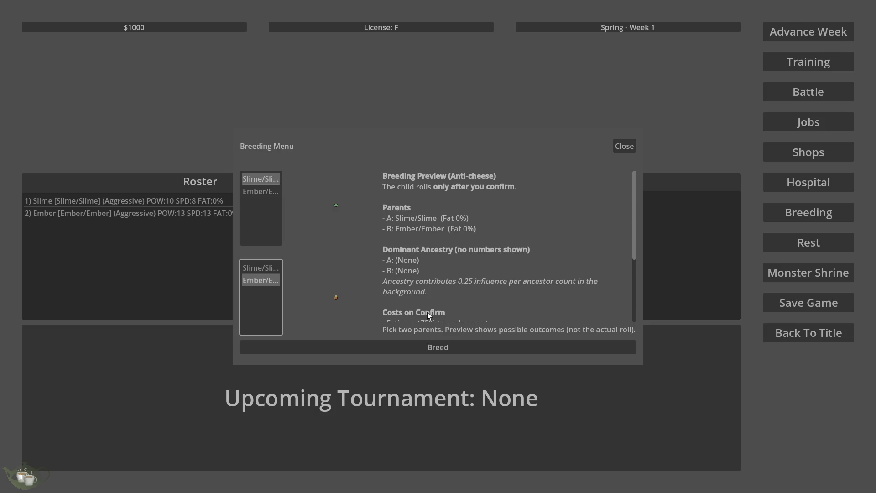
{"action": "scroll", "coordinate": [423, 308], "scroll_direction": "down", "scroll_amount": 1}
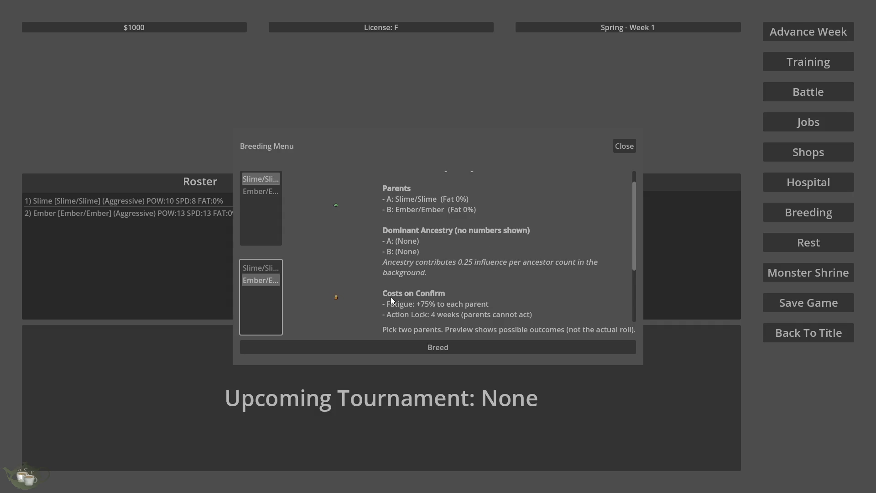
{"action": "scroll", "coordinate": [409, 281], "scroll_direction": "down", "scroll_amount": 3}
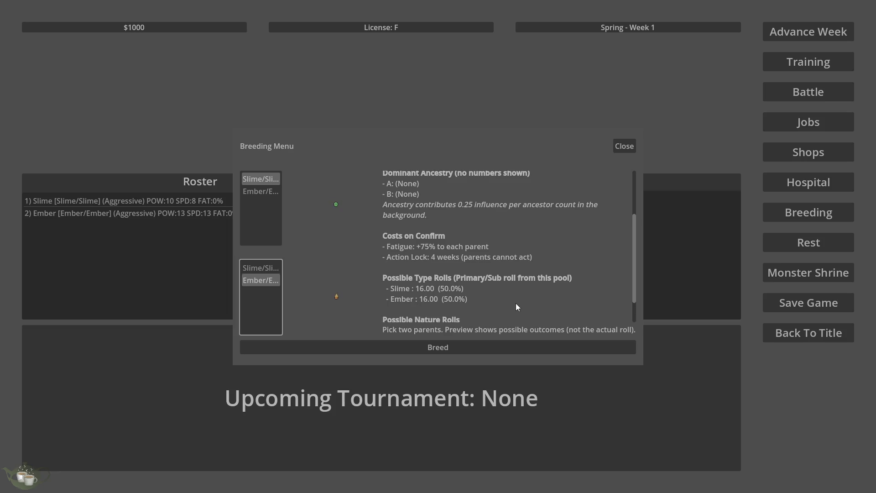
{"action": "scroll", "coordinate": [514, 306], "scroll_direction": "down", "scroll_amount": 1}
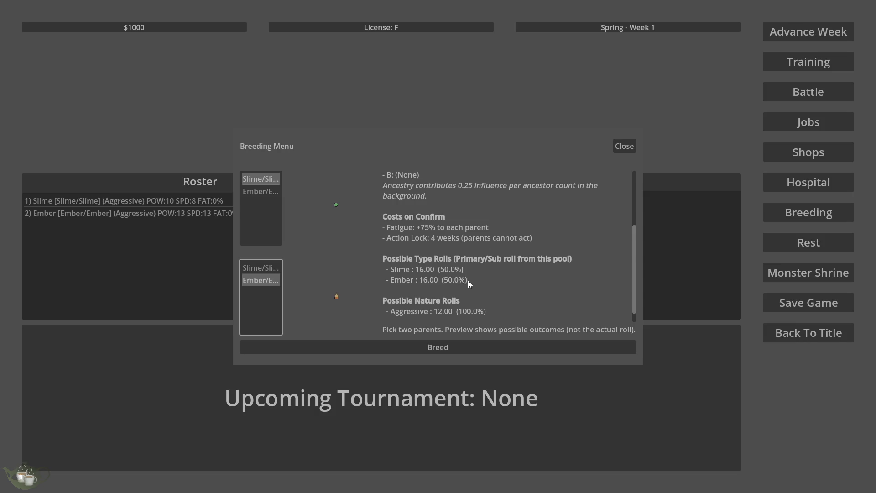
{"action": "scroll", "coordinate": [491, 272], "scroll_direction": "up", "scroll_amount": 3}
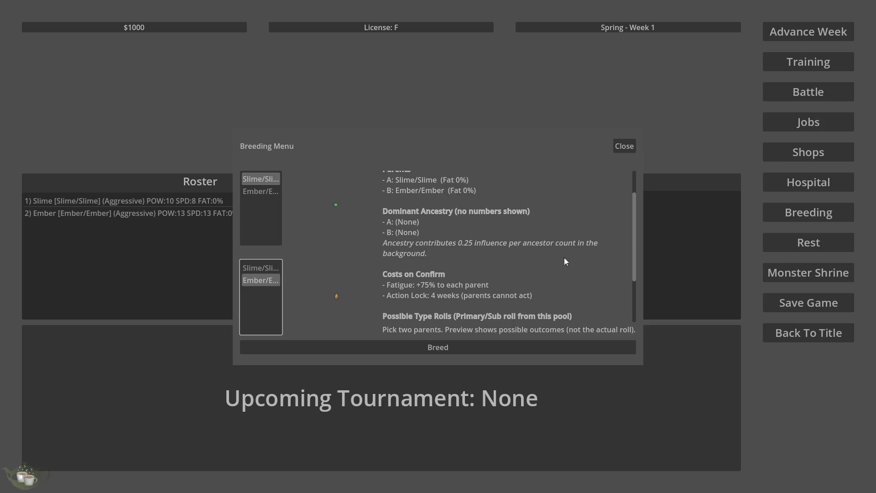
{"action": "scroll", "coordinate": [564, 261], "scroll_direction": "down", "scroll_amount": 3}
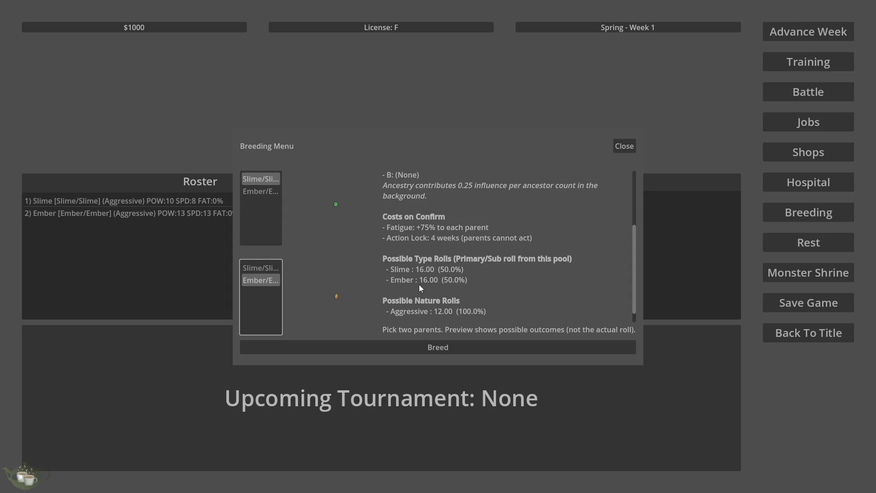
{"action": "scroll", "coordinate": [394, 201], "scroll_direction": "up", "scroll_amount": 2}
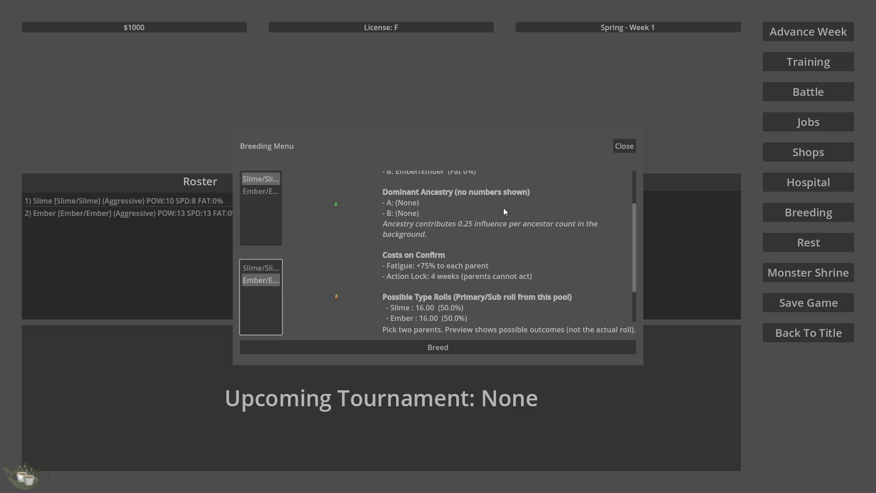
{"action": "scroll", "coordinate": [461, 243], "scroll_direction": "down", "scroll_amount": 1}
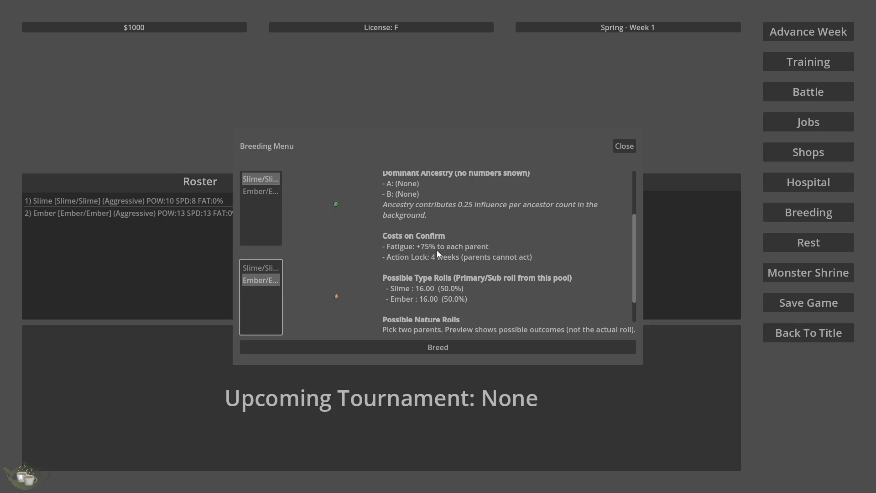
{"action": "scroll", "coordinate": [433, 253], "scroll_direction": "down", "scroll_amount": 1}
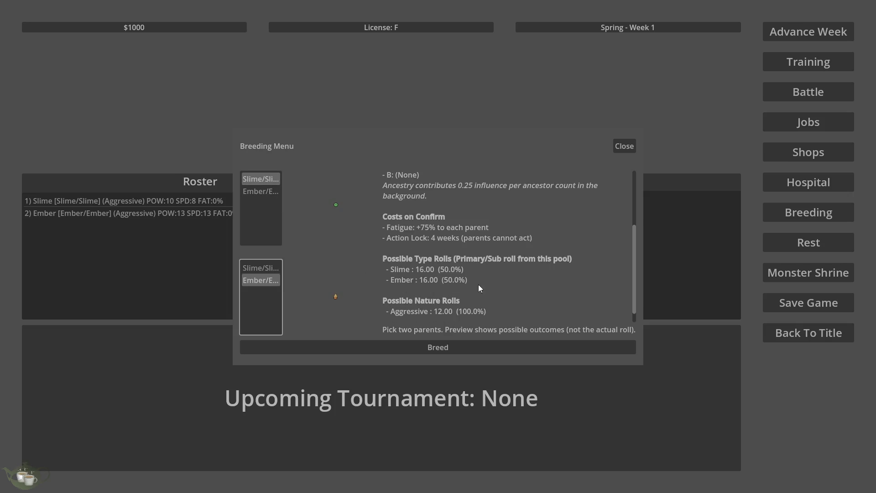
{"action": "scroll", "coordinate": [446, 262], "scroll_direction": "up", "scroll_amount": 1}
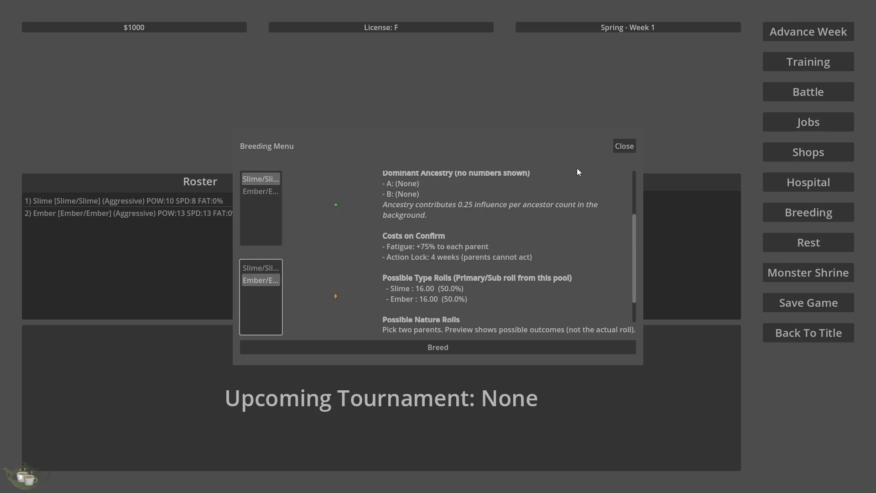
{"action": "scroll", "coordinate": [456, 241], "scroll_direction": "down", "scroll_amount": 1}
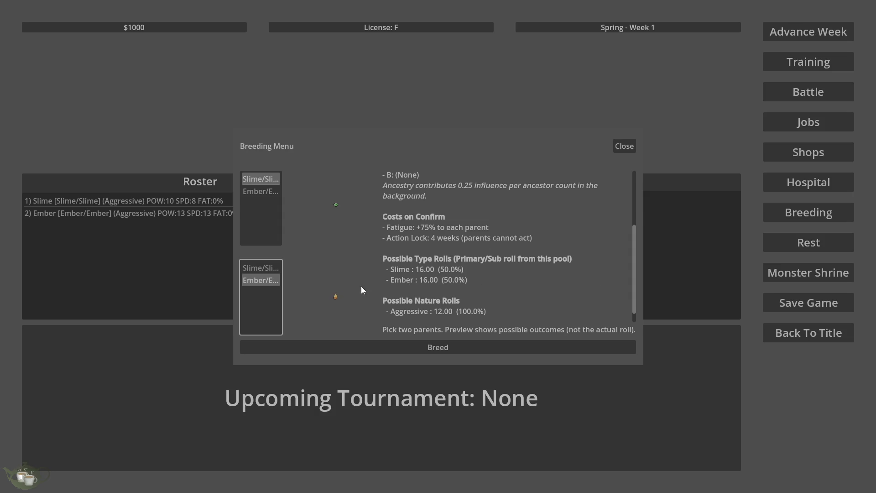
{"action": "scroll", "coordinate": [402, 265], "scroll_direction": "up", "scroll_amount": 5}
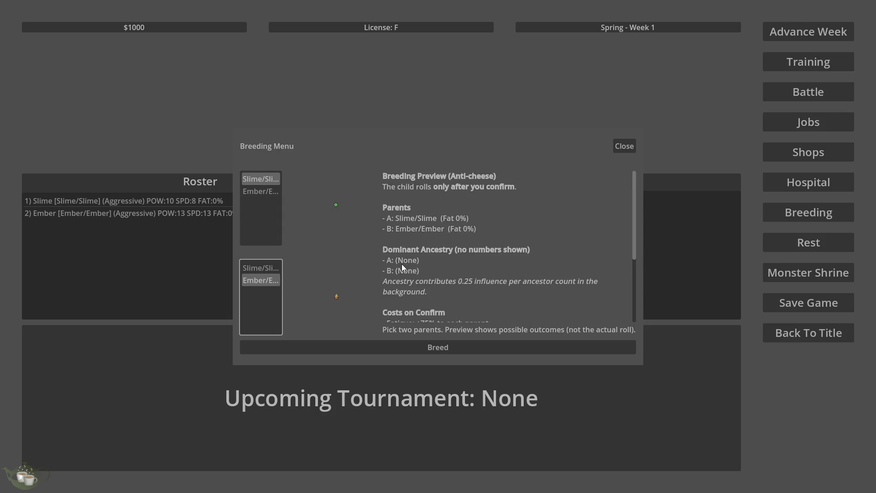
Step: Review the Slime × Ember preview, then breed and confirm to get an Ember [Ember/Slime] child
{"action": "scroll", "coordinate": [402, 264], "scroll_direction": "down", "scroll_amount": 5}
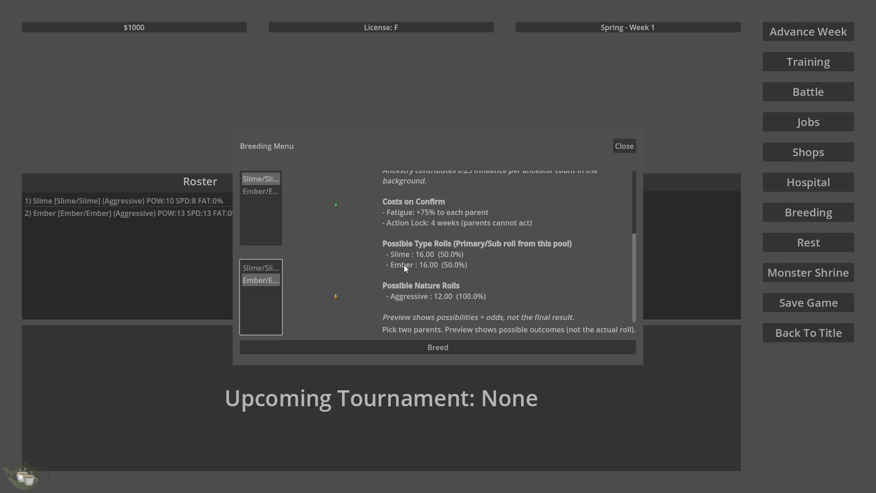
{"action": "scroll", "coordinate": [417, 259], "scroll_direction": "up", "scroll_amount": 2}
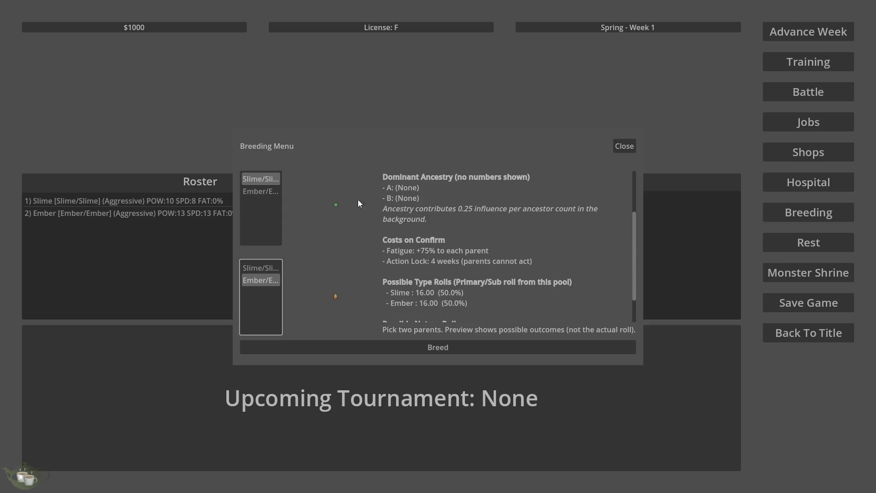
{"action": "scroll", "coordinate": [443, 199], "scroll_direction": "up", "scroll_amount": 2}
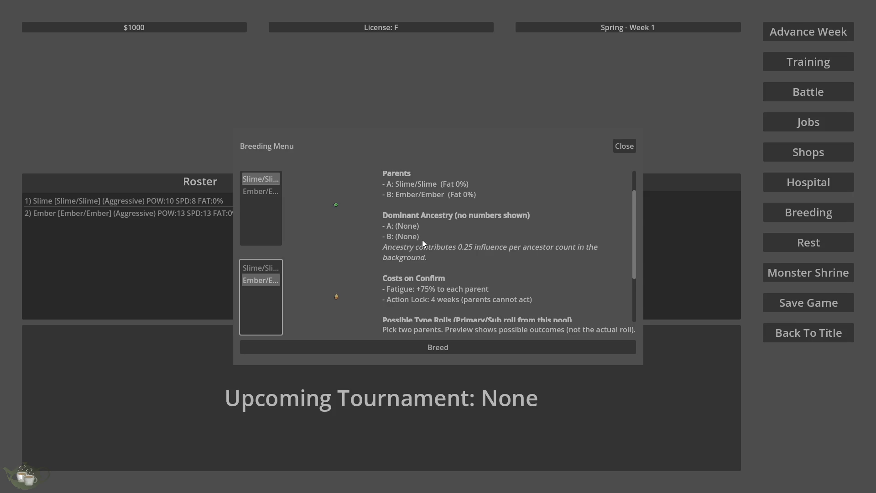
{"action": "left_click", "coordinate": [430, 351]}
{"action": "left_click", "coordinate": [417, 283]}
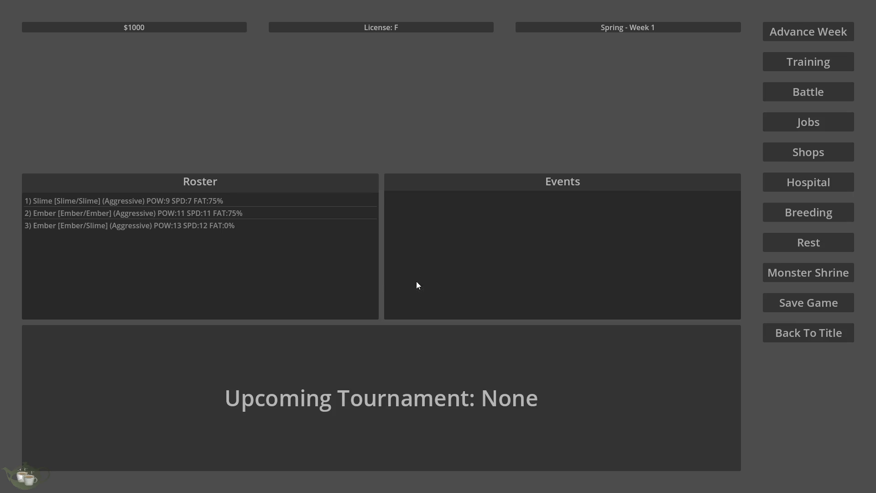
Step: Generate a Stoic Imp [Imp/Slime] at the Monster Shrine and add it to the roster
{"action": "left_click", "coordinate": [105, 226]}
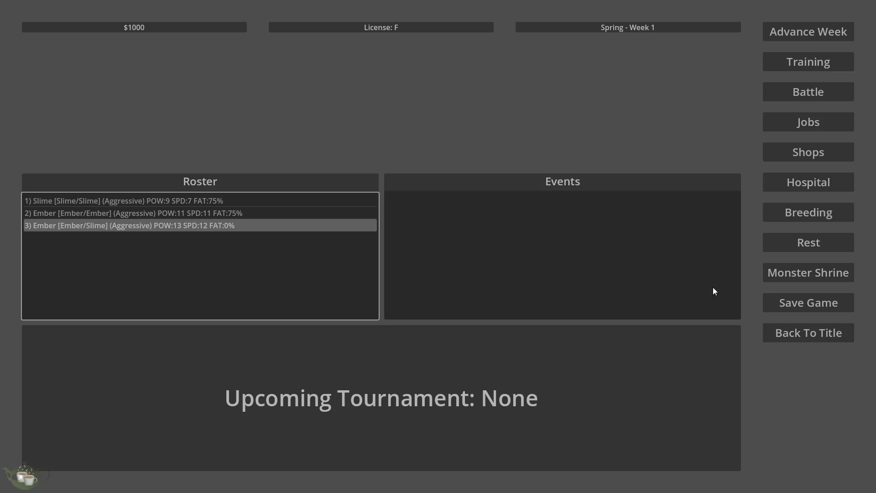
{"action": "left_click", "coordinate": [797, 269]}
{"action": "left_click", "coordinate": [258, 183]}
{"action": "left_click", "coordinate": [268, 196]}
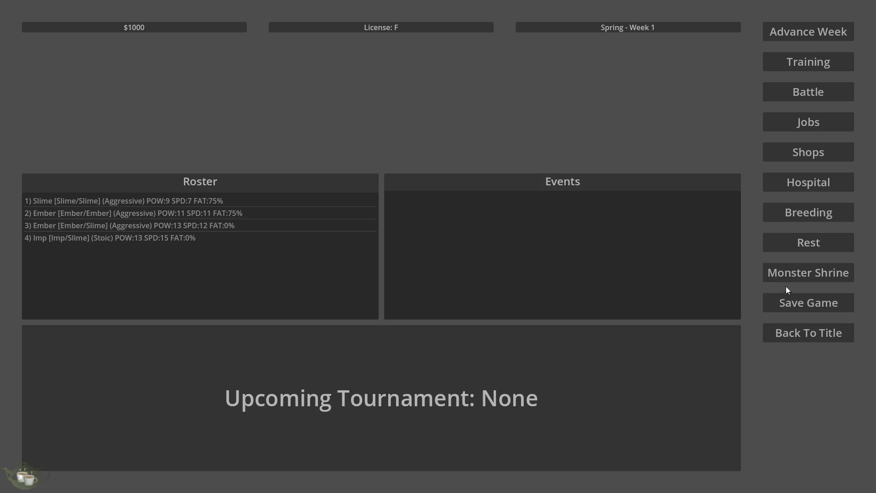
{"action": "left_click", "coordinate": [830, 214]}
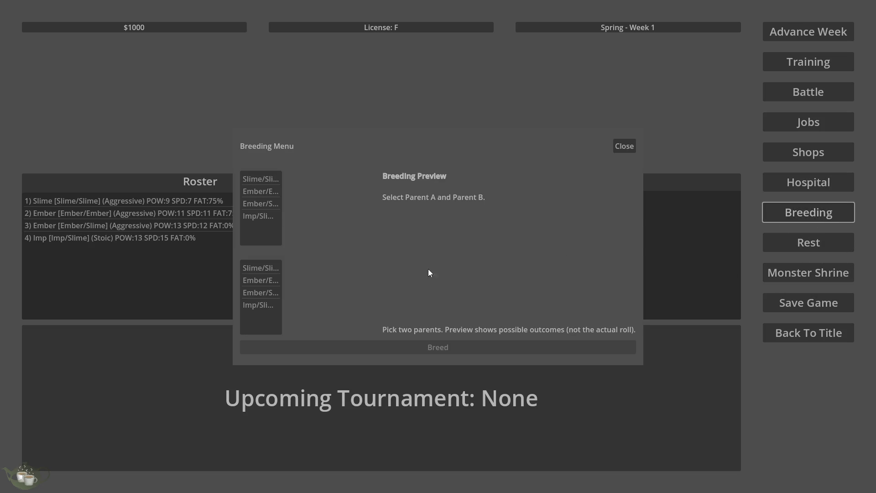
Step: Pair Ember/Slime with Imp/Slime: Slime 50.0%, Ember 25.8%, Imp 24.2%, Aggressive/Stoic 50% each
{"action": "left_click", "coordinate": [263, 206]}
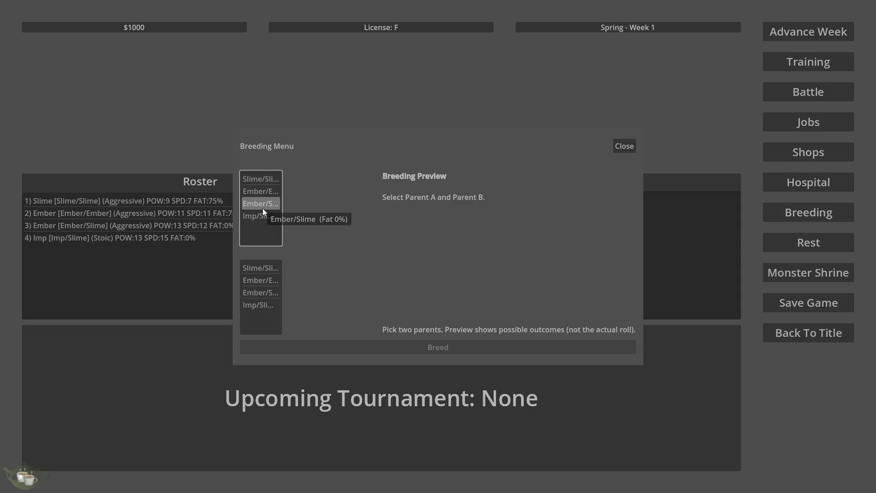
{"action": "left_click", "coordinate": [256, 306]}
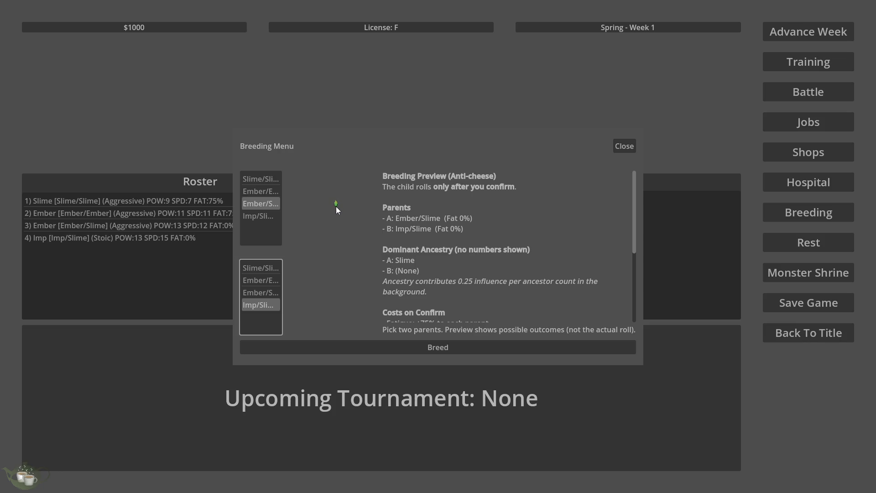
{"action": "left_click", "coordinate": [265, 280]}
{"action": "left_click", "coordinate": [263, 306]}
{"action": "scroll", "coordinate": [441, 251], "scroll_direction": "down", "scroll_amount": 5}
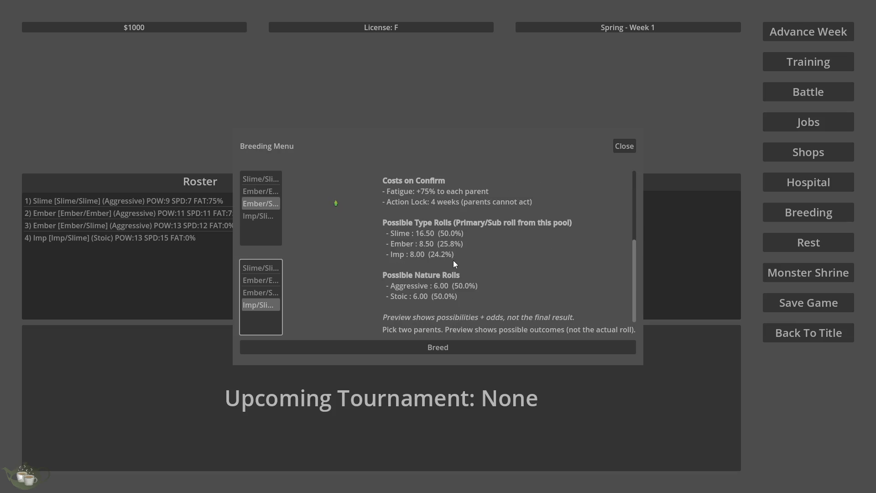
{"action": "scroll", "coordinate": [533, 294], "scroll_direction": "up", "scroll_amount": 3}
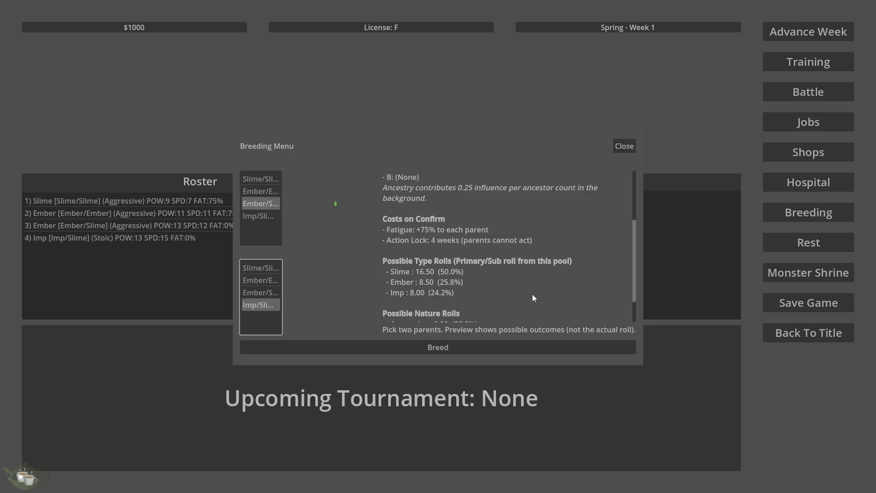
{"action": "scroll", "coordinate": [532, 294], "scroll_direction": "up", "scroll_amount": 1}
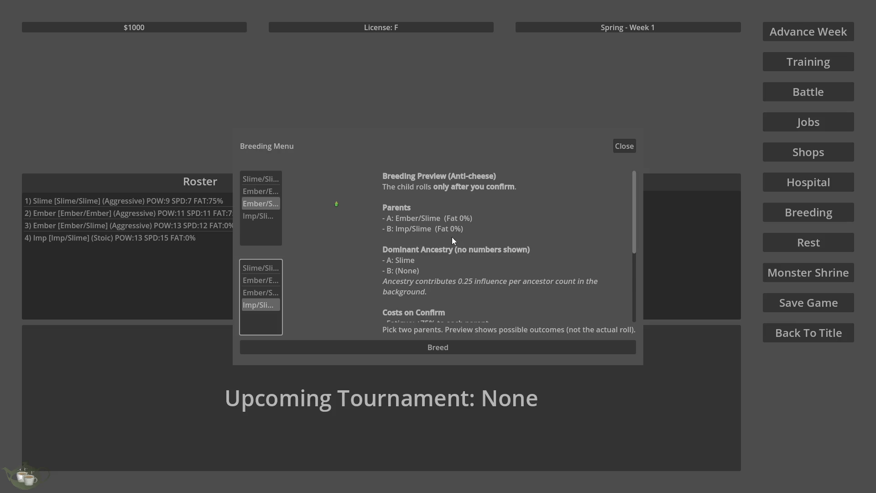
{"action": "scroll", "coordinate": [452, 236], "scroll_direction": "down", "scroll_amount": 2}
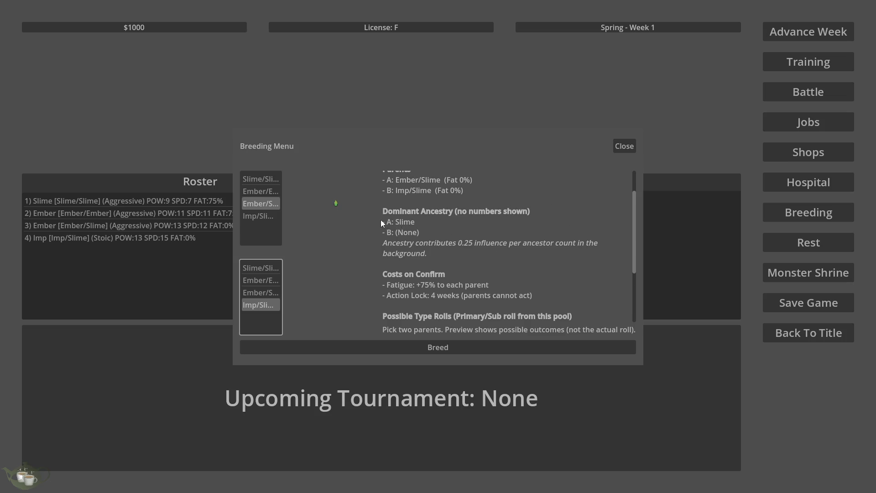
Step: Review the roll weights (Slime 16.50, Ember 8.50, Imp 8.00), then switch Parent B to Slime/Slime
{"action": "scroll", "coordinate": [398, 223], "scroll_direction": "down", "scroll_amount": 1}
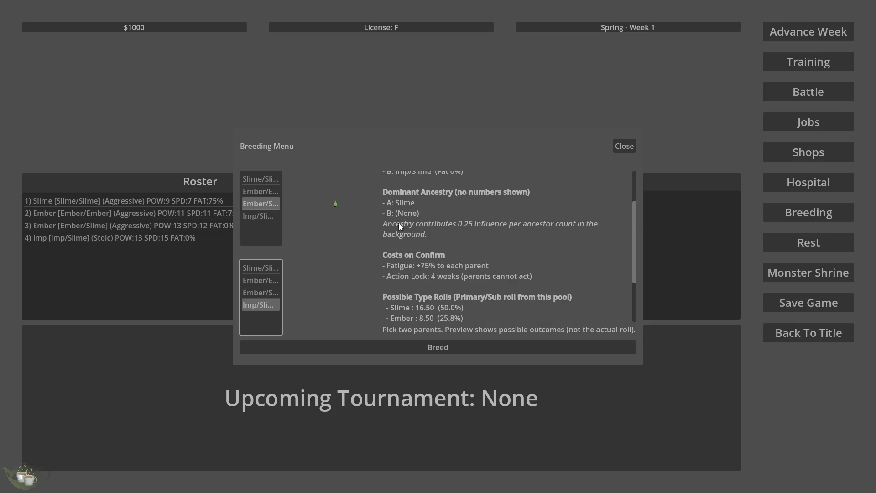
{"action": "scroll", "coordinate": [526, 282], "scroll_direction": "down", "scroll_amount": 1}
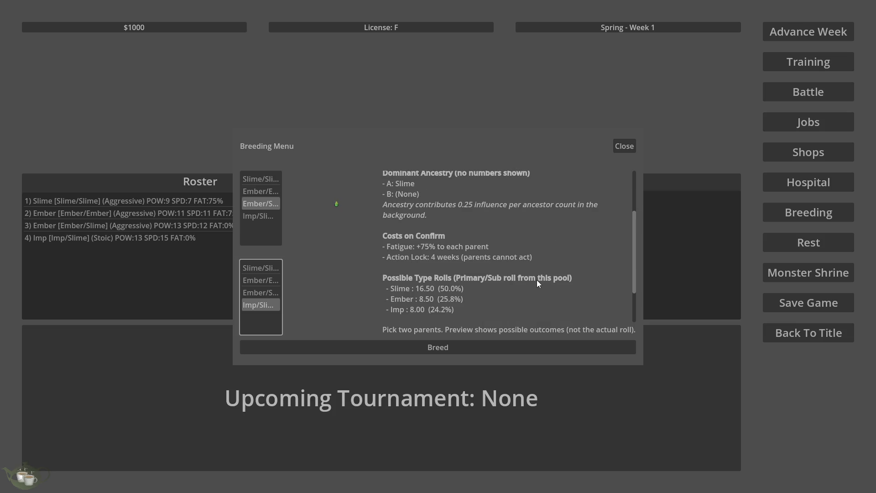
{"action": "scroll", "coordinate": [537, 283], "scroll_direction": "down", "scroll_amount": 1}
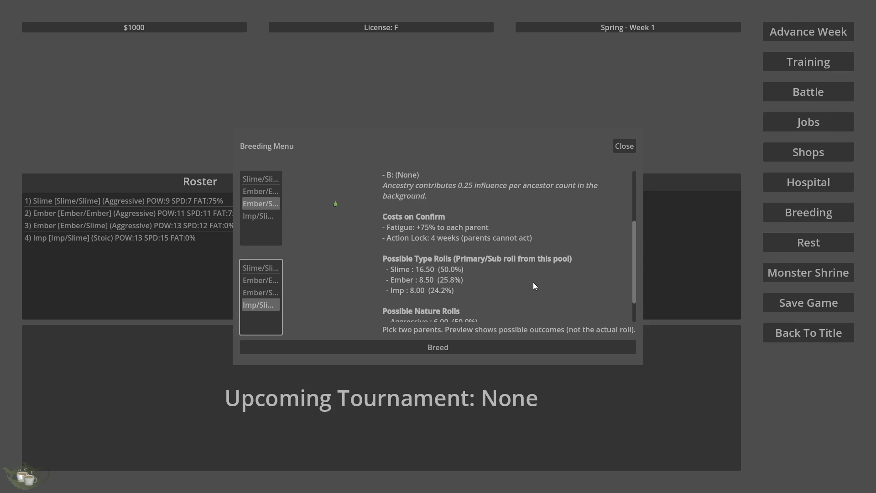
{"action": "scroll", "coordinate": [533, 283], "scroll_direction": "down", "scroll_amount": 2}
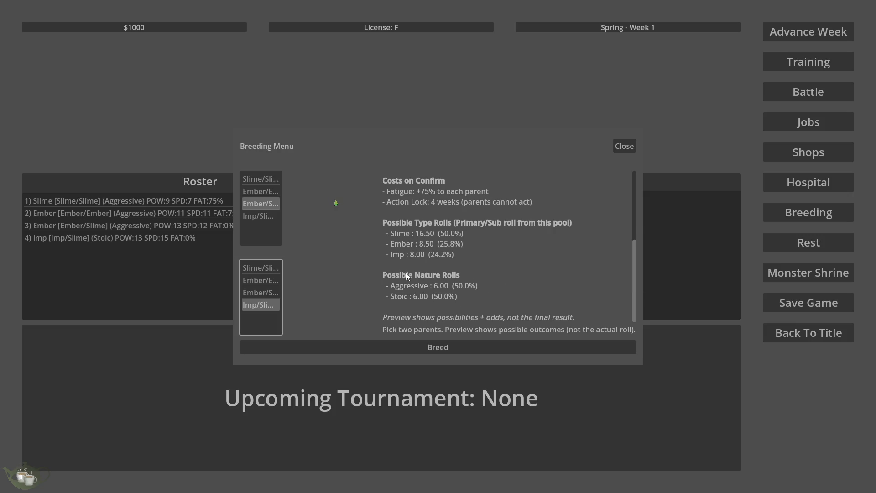
{"action": "scroll", "coordinate": [486, 316], "scroll_direction": "up", "scroll_amount": 1}
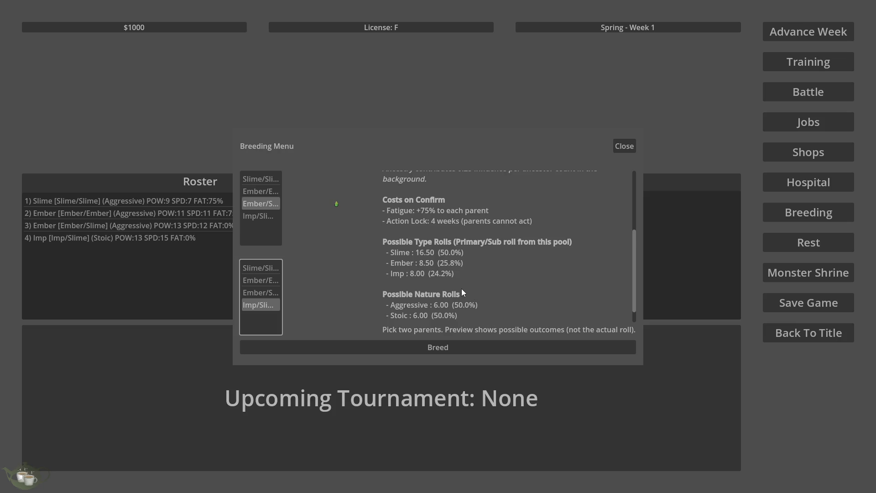
{"action": "scroll", "coordinate": [461, 288], "scroll_direction": "down", "scroll_amount": 1}
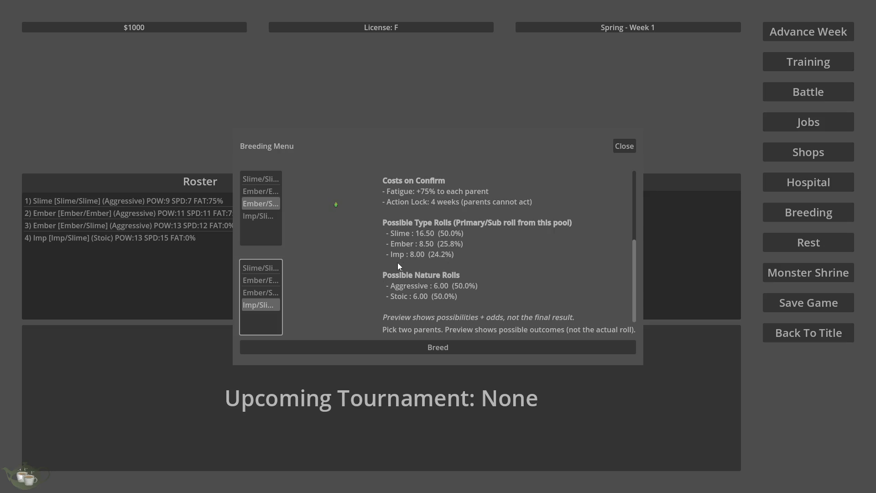
{"action": "scroll", "coordinate": [396, 265], "scroll_direction": "up", "scroll_amount": 1}
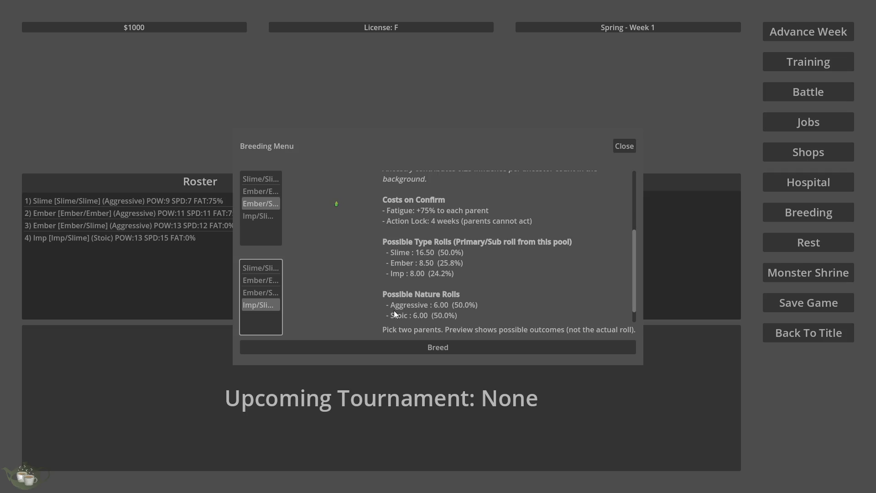
{"action": "scroll", "coordinate": [394, 313], "scroll_direction": "down", "scroll_amount": 1}
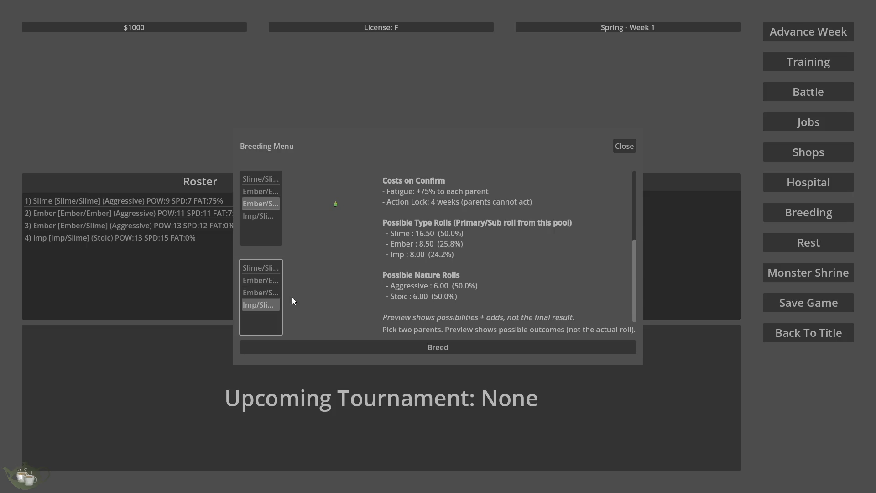
{"action": "left_click", "coordinate": [264, 270]}
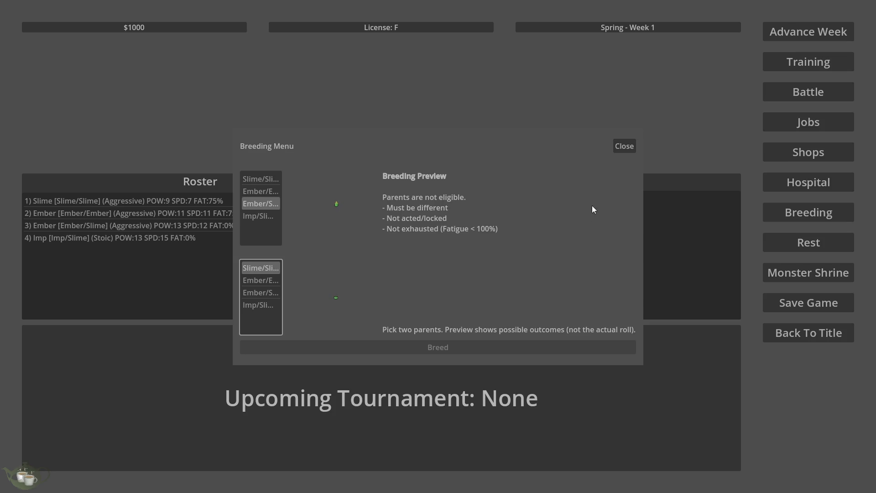
Step: Try Ember/Ember and another monster as first parent, then close the Breeding menu
{"action": "left_click", "coordinate": [272, 192]}
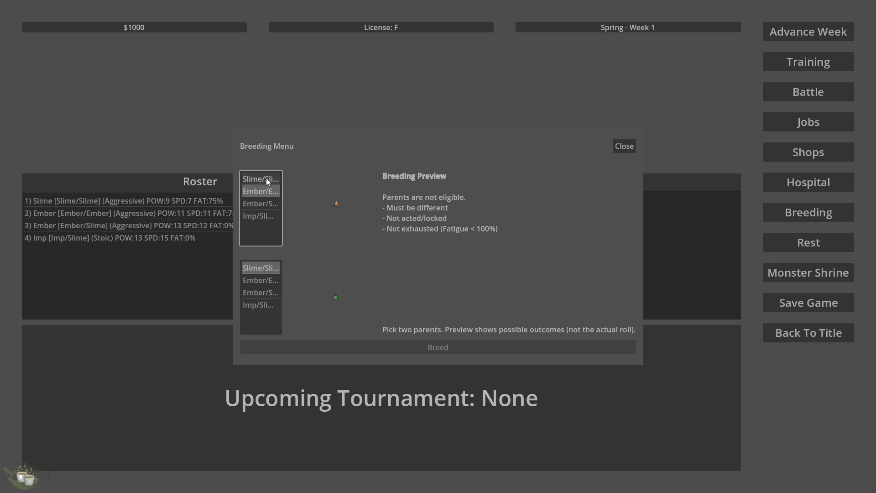
{"action": "left_click", "coordinate": [264, 219]}
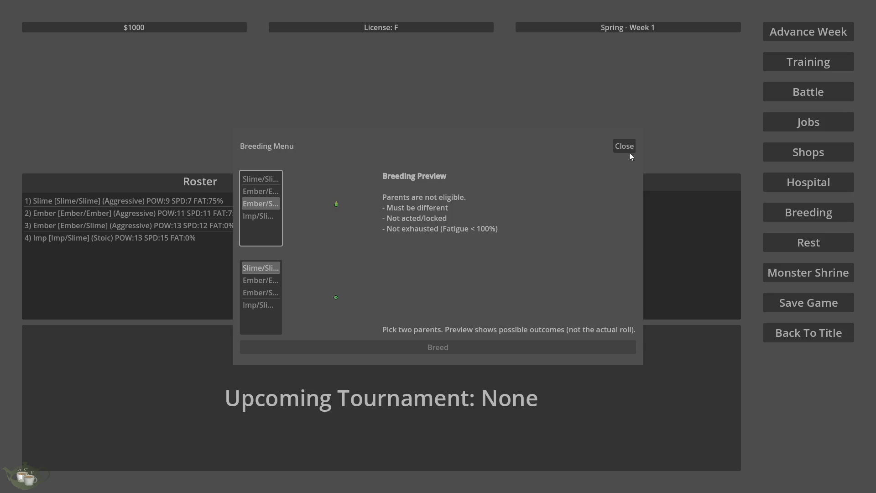
{"action": "left_click", "coordinate": [629, 151]}
Step: Advance two weeks to Spring - Week 3 and reopen Breeding with Slime/Slime as Parent B
{"action": "left_click", "coordinate": [792, 38]}
{"action": "left_click", "coordinate": [429, 274]}
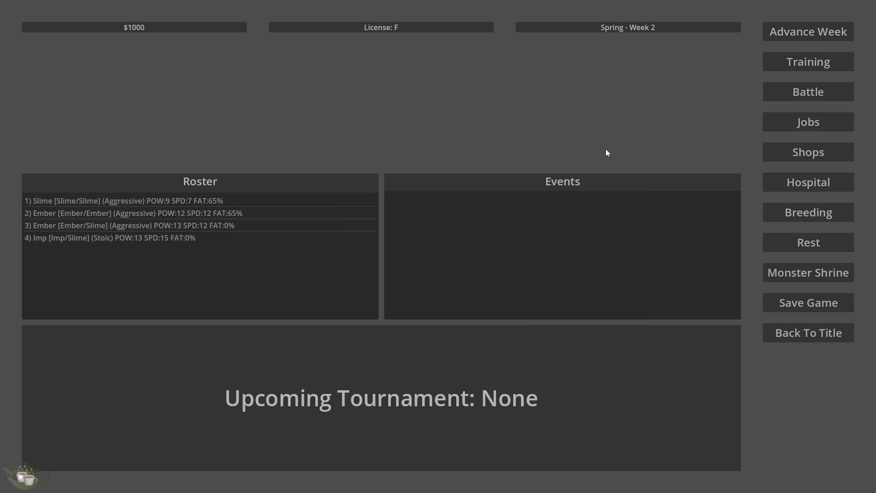
{"action": "left_click", "coordinate": [808, 32]}
{"action": "left_click", "coordinate": [437, 275]}
{"action": "left_click", "coordinate": [810, 34]}
{"action": "left_click", "coordinate": [437, 291]}
{"action": "left_click", "coordinate": [771, 219]}
{"action": "left_click", "coordinate": [274, 268]}
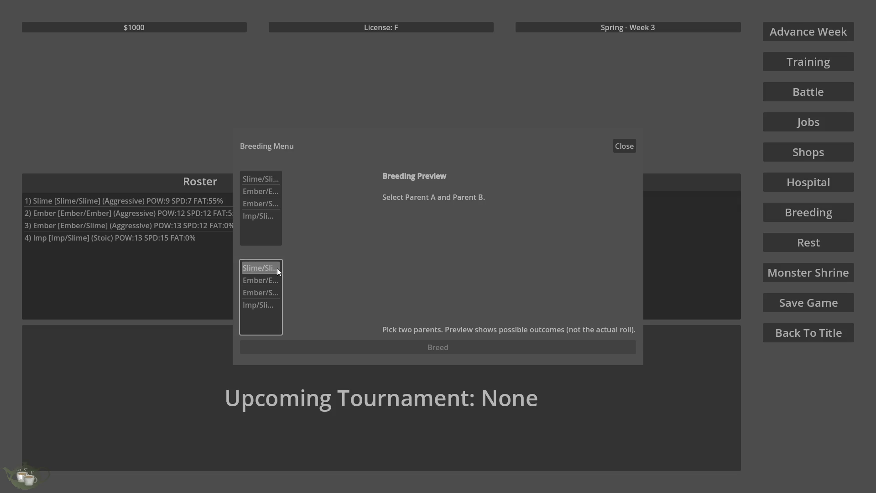
Step: Try several Parent A choices against Ember/Ember as Parent B, settling on Slime/Slime
{"action": "left_click", "coordinate": [258, 216]}
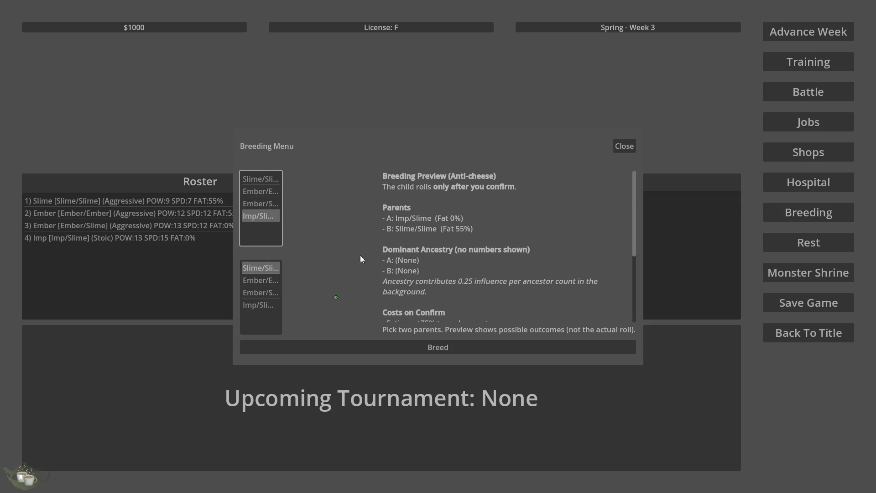
{"action": "left_click", "coordinate": [265, 281]}
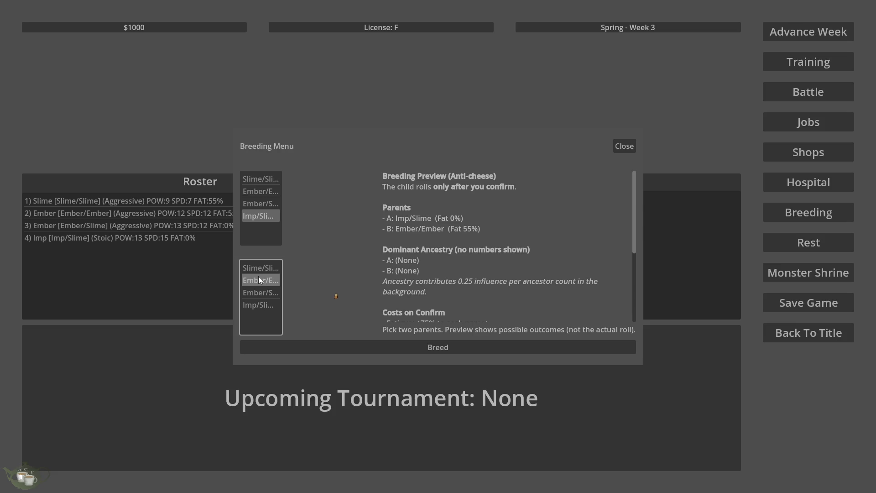
{"action": "scroll", "coordinate": [549, 248], "scroll_direction": "down", "scroll_amount": 2}
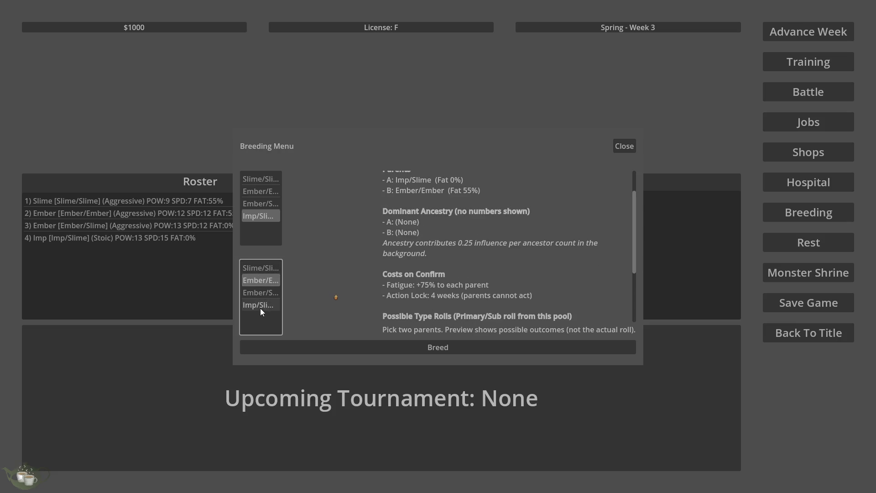
{"action": "left_click", "coordinate": [260, 203]}
{"action": "scroll", "coordinate": [439, 265], "scroll_direction": "up", "scroll_amount": 2}
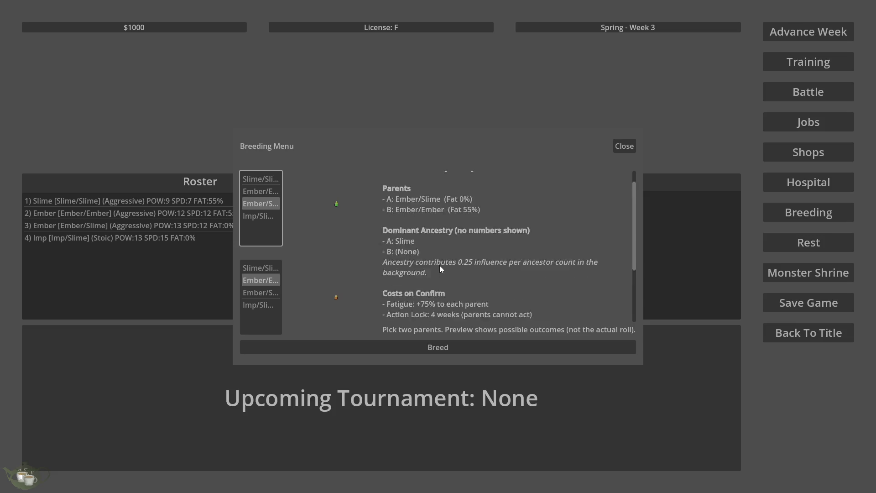
{"action": "scroll", "coordinate": [468, 259], "scroll_direction": "down", "scroll_amount": 2}
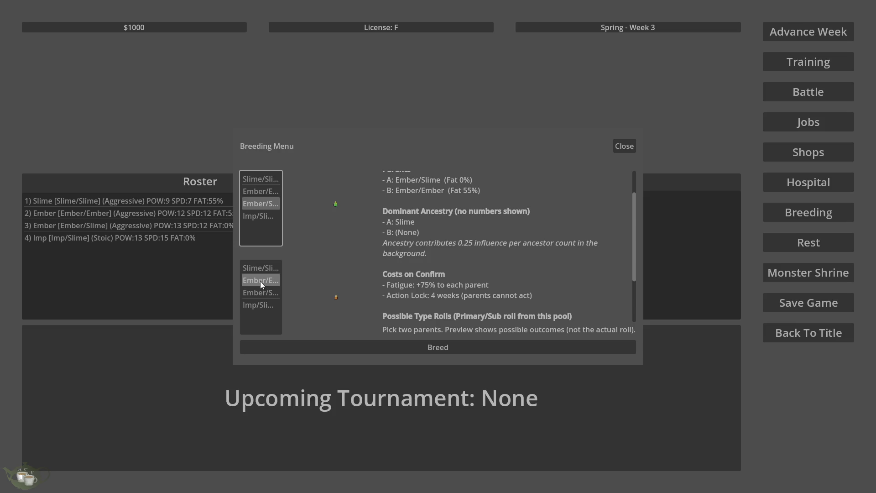
{"action": "left_click", "coordinate": [264, 191]}
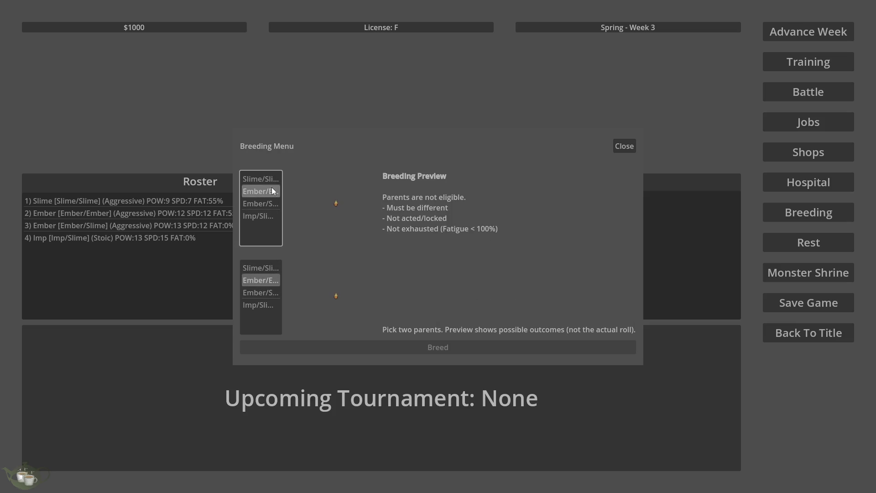
{"action": "left_click", "coordinate": [268, 180]}
{"action": "scroll", "coordinate": [483, 278], "scroll_direction": "down", "scroll_amount": 3}
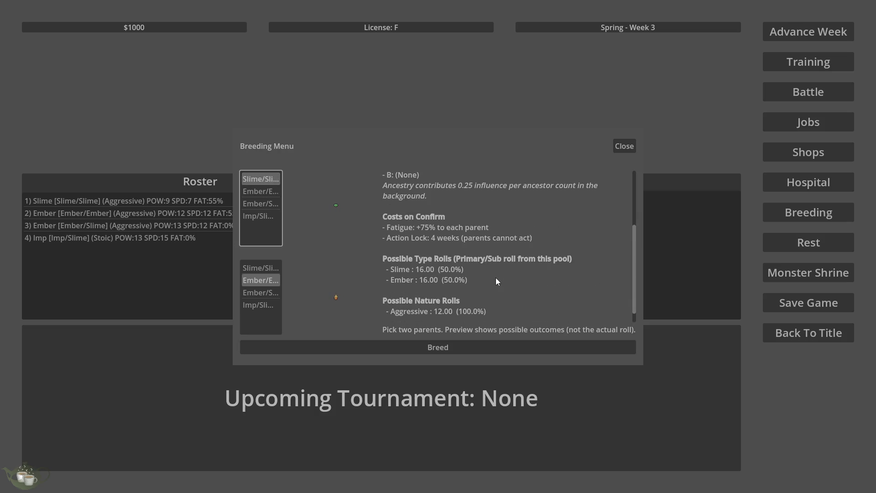
Step: Breed and confirm, then inspect the new fifth Slime [Slime/Slime] with POW:13 SPD:11
{"action": "left_click", "coordinate": [447, 346]}
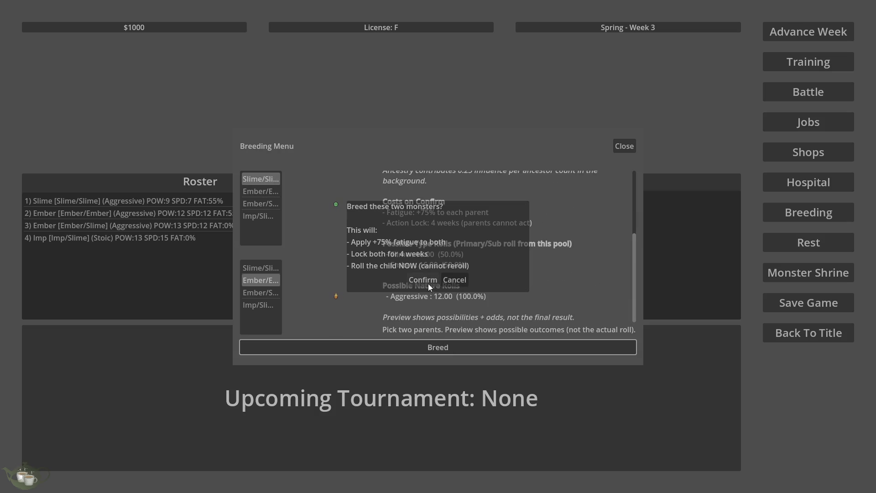
{"action": "left_click", "coordinate": [428, 284]}
{"action": "left_click", "coordinate": [134, 250]}
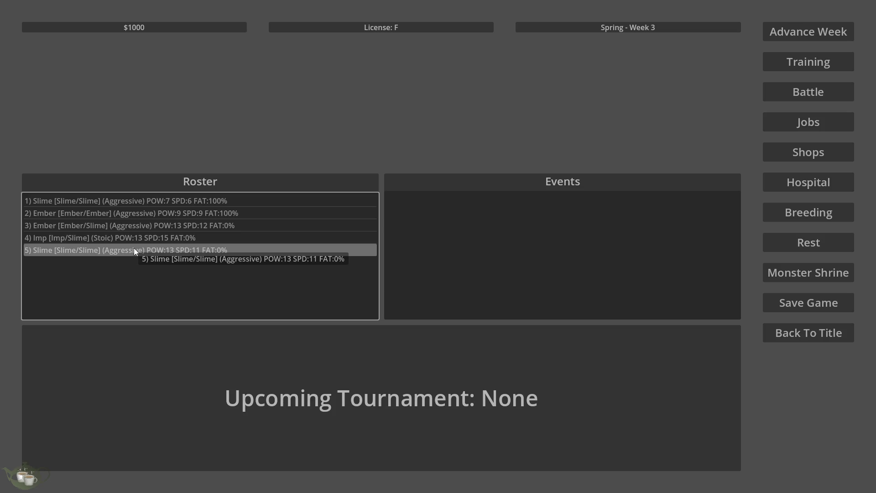
{"action": "left_click", "coordinate": [830, 212]}
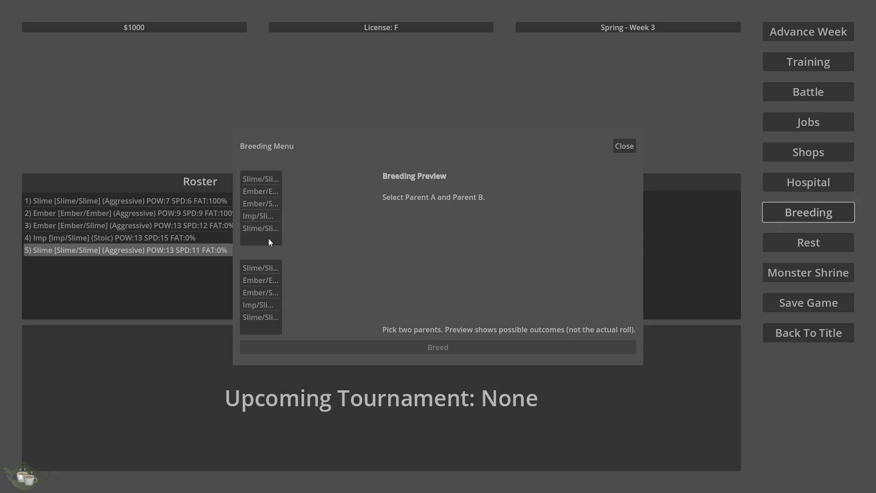
Step: Pair the fifth Slime with Ember/Slime to see Slime 73.5%, Ember 26.5%, Aggressive 100%
{"action": "left_click", "coordinate": [259, 227]}
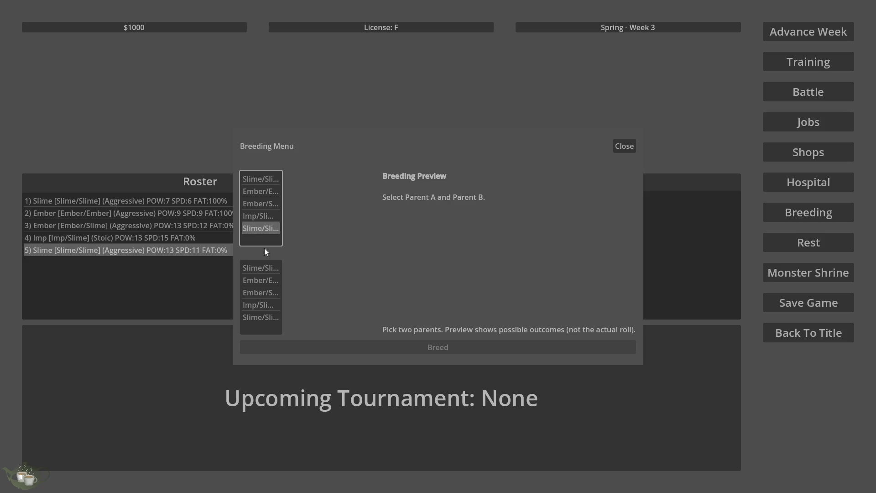
{"action": "left_click", "coordinate": [264, 294]}
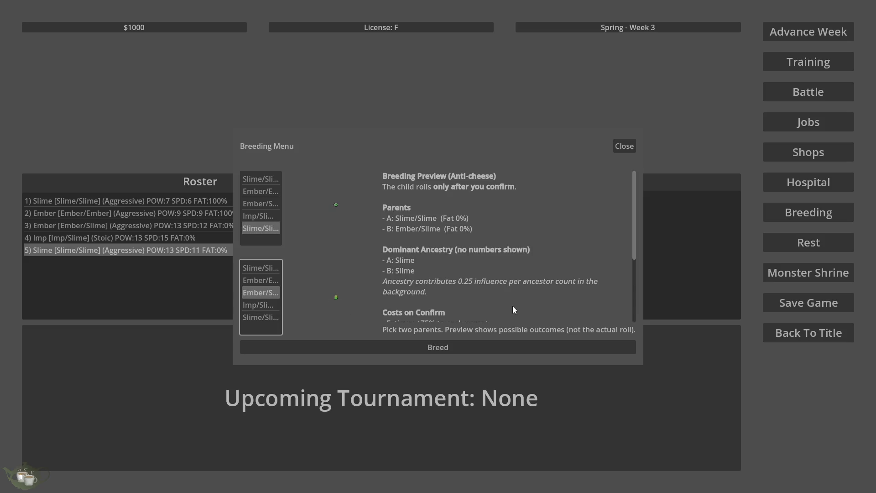
{"action": "scroll", "coordinate": [419, 264], "scroll_direction": "down", "scroll_amount": 2}
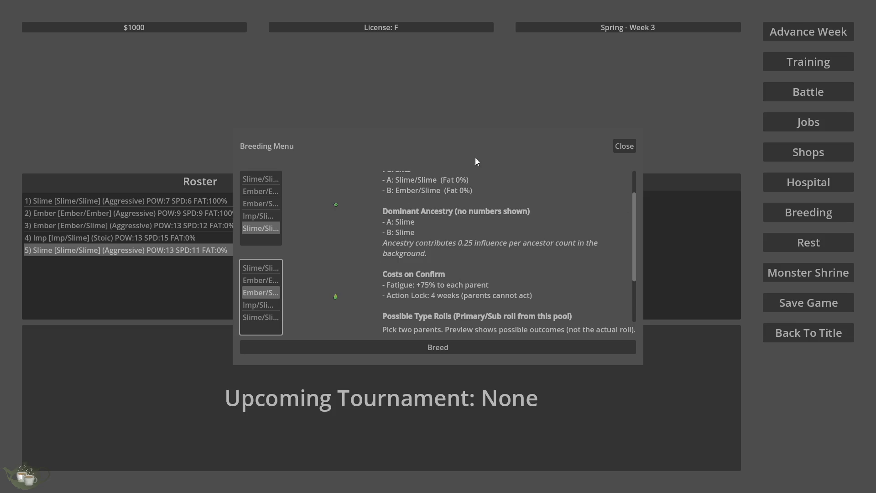
{"action": "scroll", "coordinate": [462, 269], "scroll_direction": "down", "scroll_amount": 3}
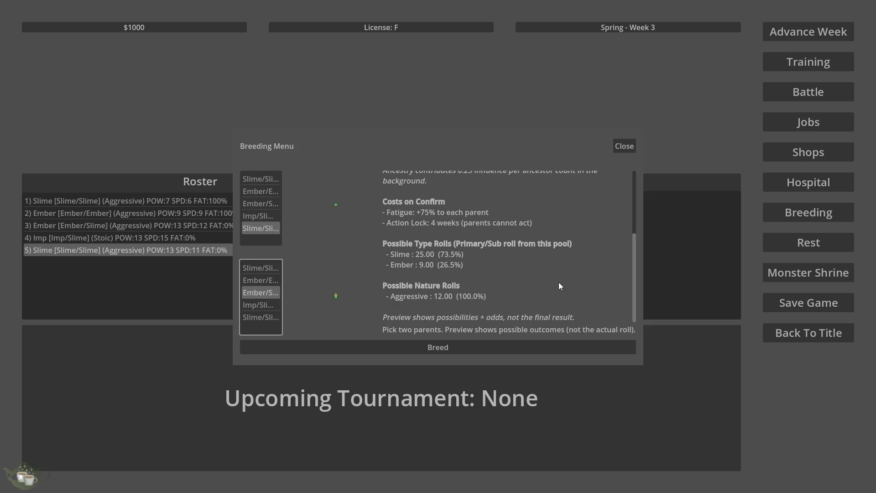
{"action": "scroll", "coordinate": [559, 282], "scroll_direction": "up", "scroll_amount": 1}
{"action": "scroll", "coordinate": [559, 286], "scroll_direction": "down", "scroll_amount": 1}
{"action": "scroll", "coordinate": [470, 253], "scroll_direction": "up", "scroll_amount": 3}
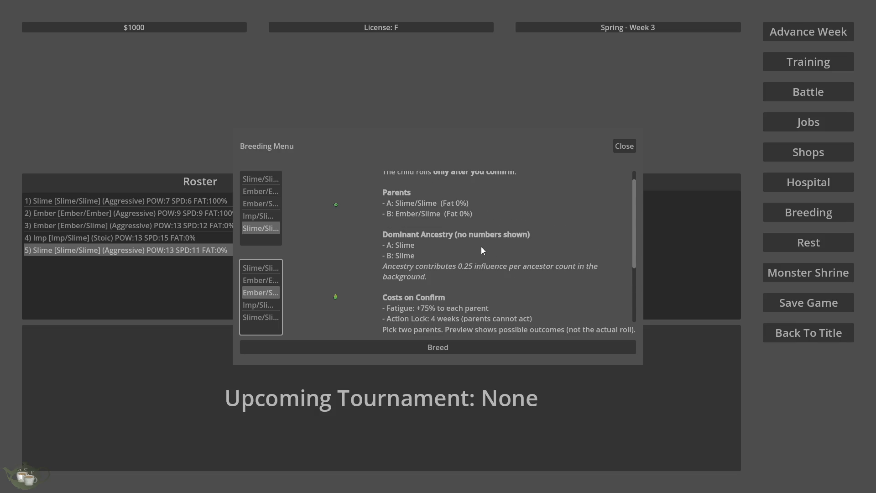
{"action": "scroll", "coordinate": [416, 250], "scroll_direction": "down", "scroll_amount": 3}
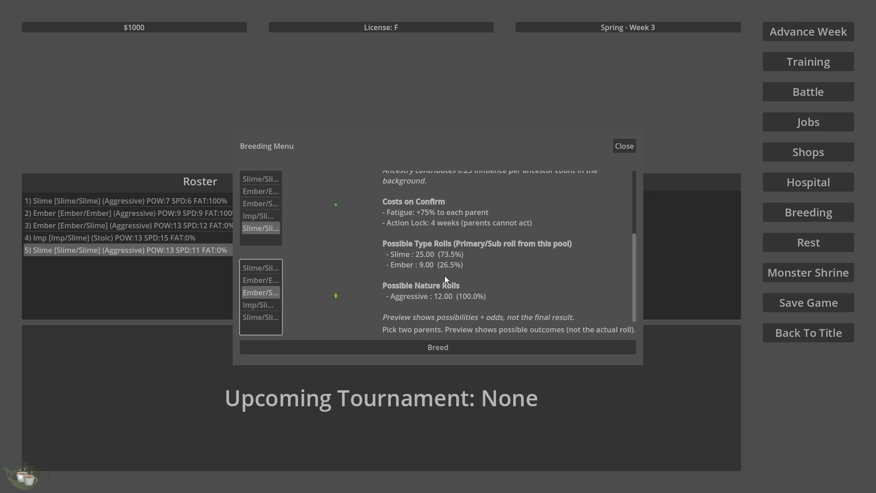
{"action": "scroll", "coordinate": [455, 278], "scroll_direction": "up", "scroll_amount": 3}
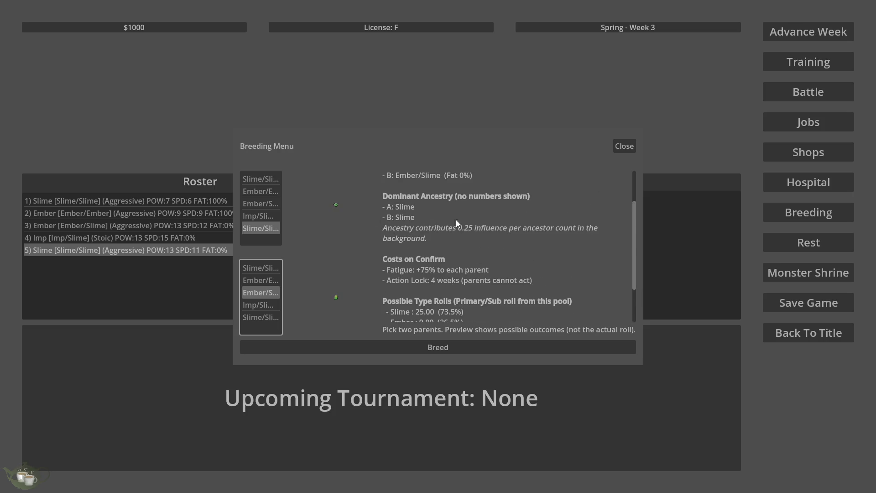
{"action": "scroll", "coordinate": [456, 220], "scroll_direction": "down", "scroll_amount": 2}
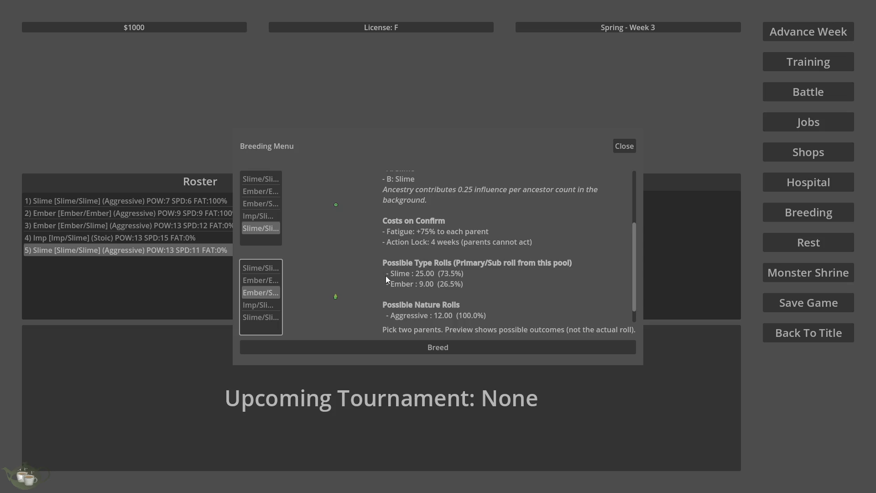
{"action": "scroll", "coordinate": [385, 276], "scroll_direction": "up", "scroll_amount": 3}
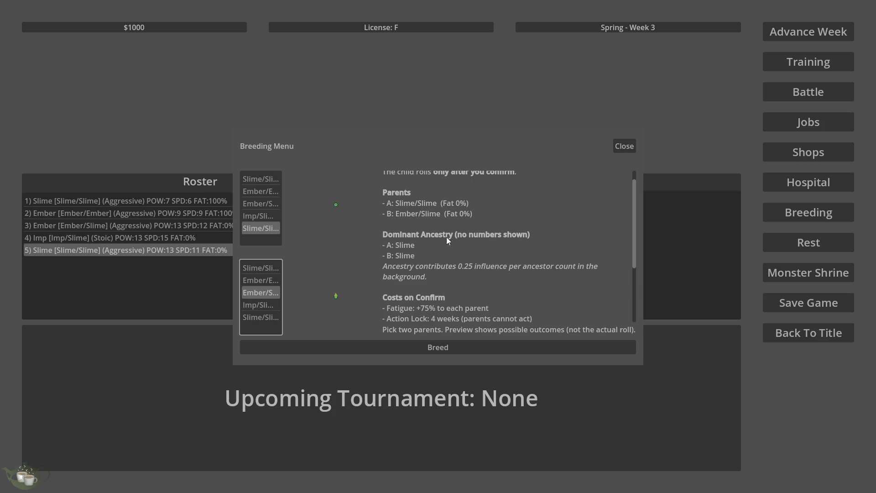
{"action": "scroll", "coordinate": [424, 283], "scroll_direction": "down", "scroll_amount": 3}
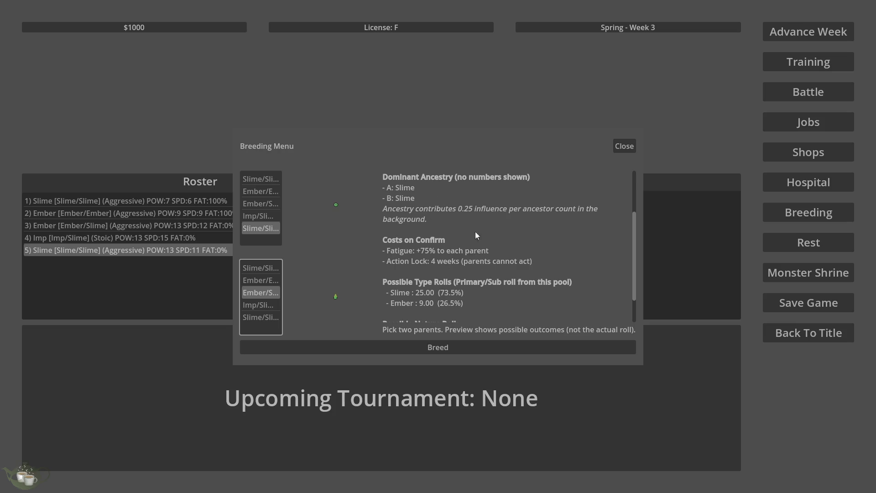
{"action": "scroll", "coordinate": [400, 291], "scroll_direction": "down", "scroll_amount": 2}
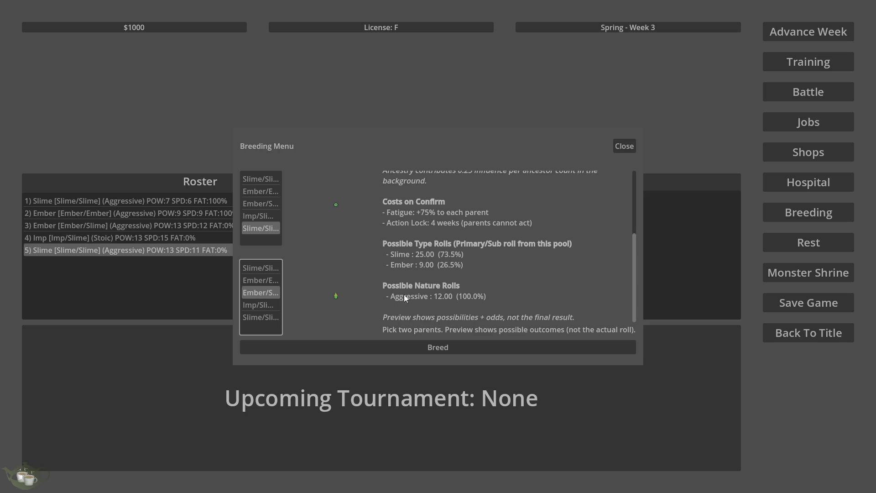
{"action": "scroll", "coordinate": [472, 313], "scroll_direction": "up", "scroll_amount": 3}
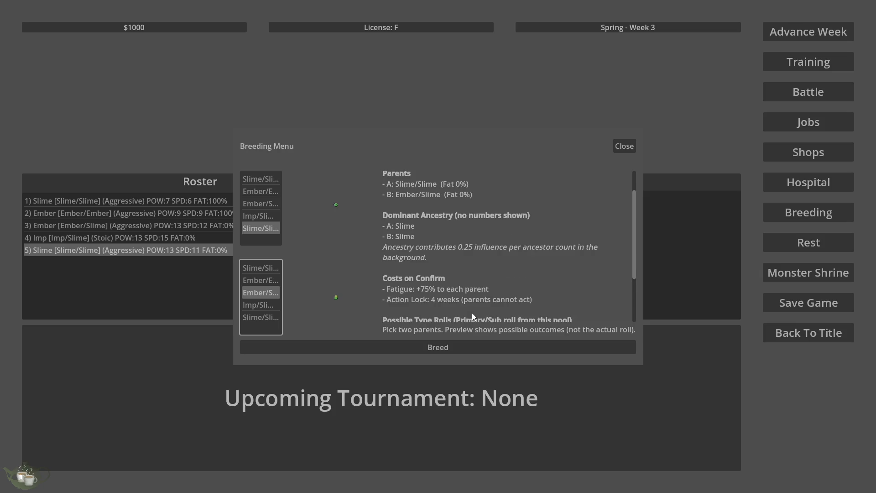
{"action": "scroll", "coordinate": [555, 298], "scroll_direction": "down", "scroll_amount": 3}
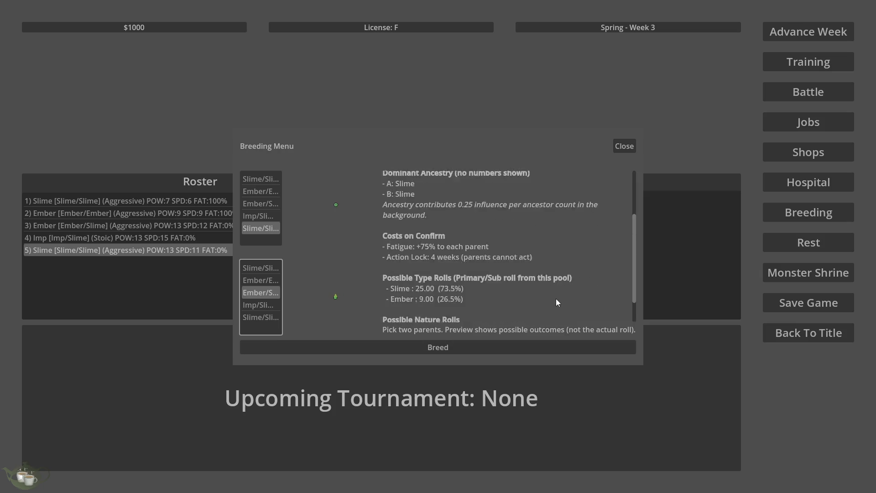